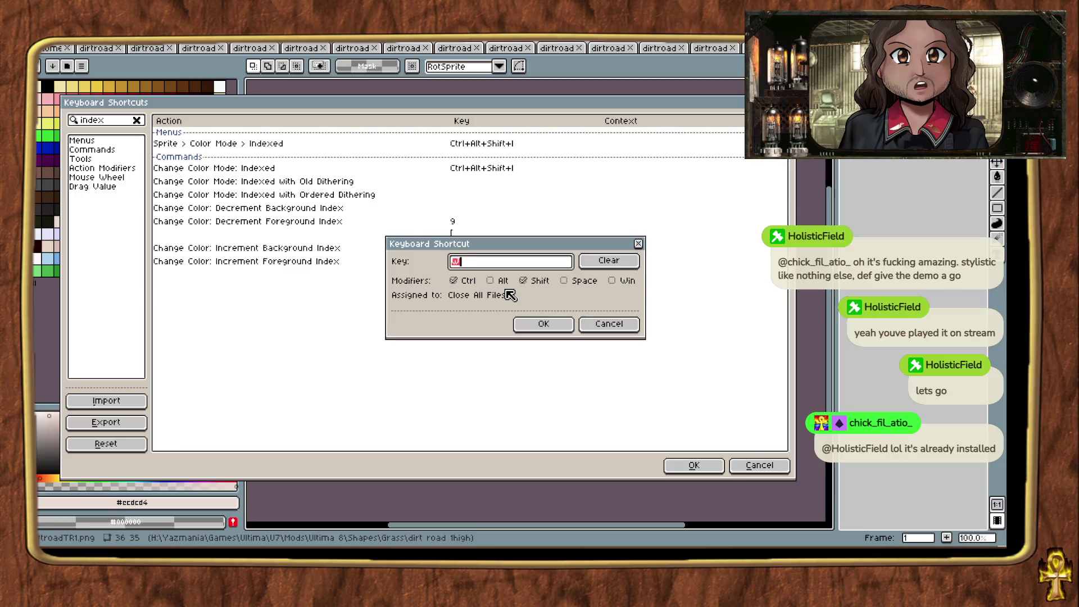
# Step: Assign Ctrl+Shift+Q to Sprite > Color Mode > Indexed and close the shortcut settings
pyautogui.click(462, 280)
pyautogui.click(530, 280)
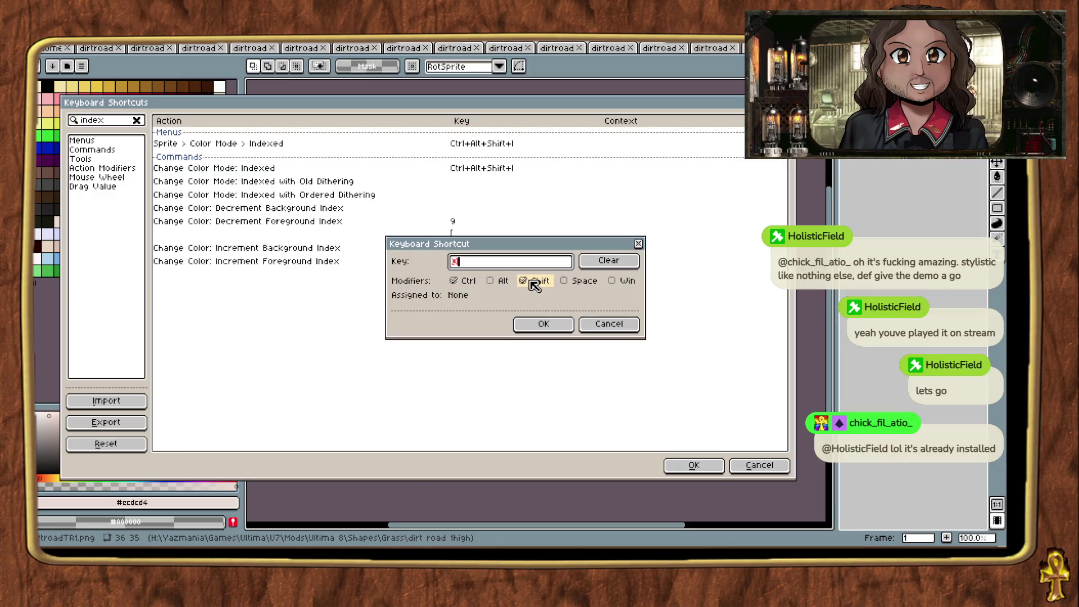
pyautogui.click(541, 325)
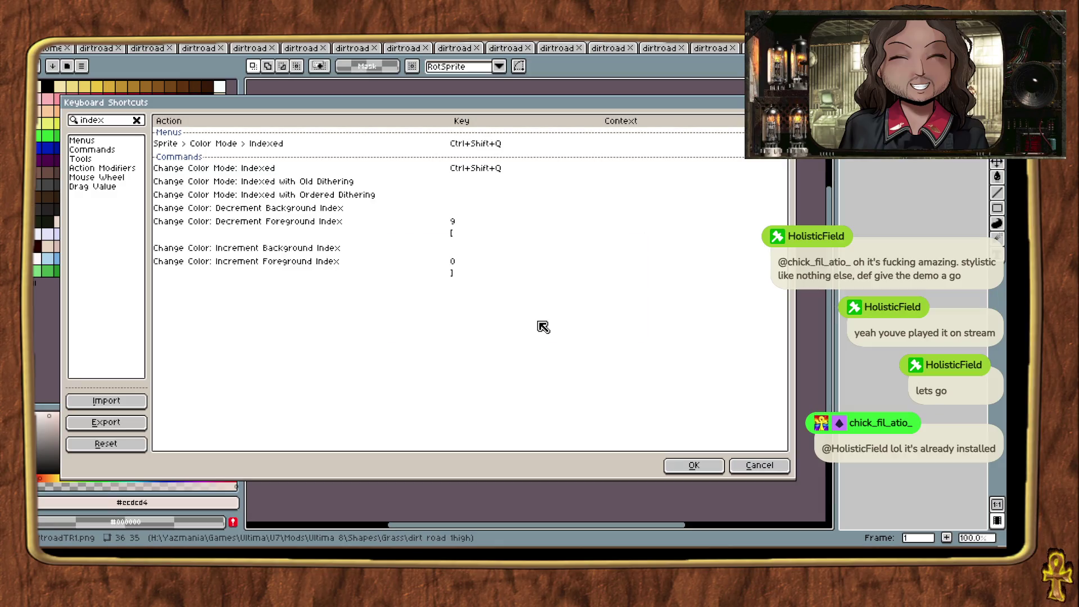
pyautogui.click(691, 467)
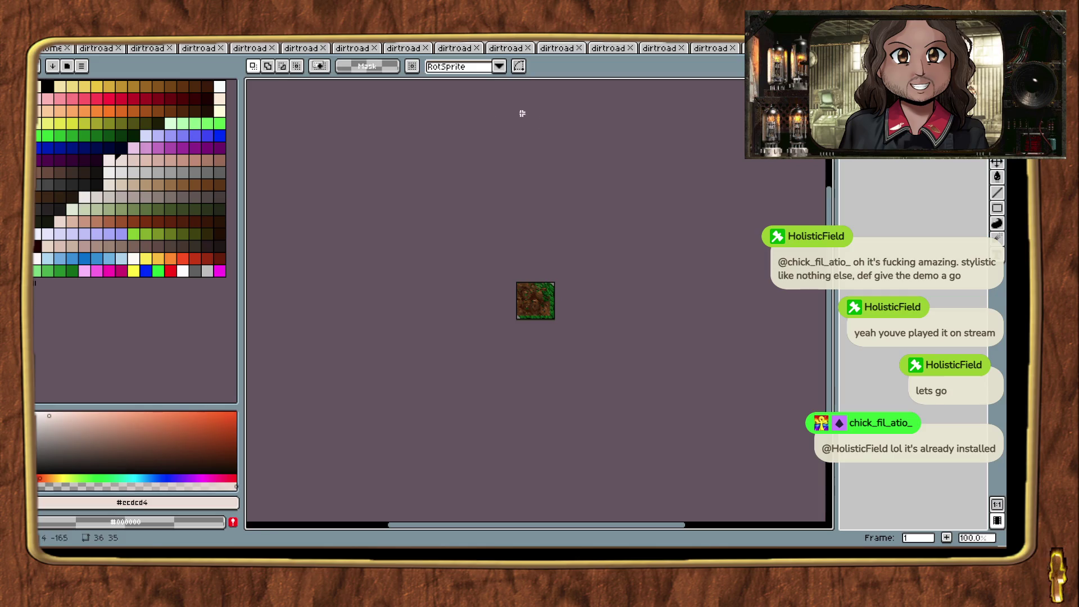
# Step: Close the current tile and load the Ultima7 palette preset into the next dirt road tile
pyautogui.hotkey('alt', 's')
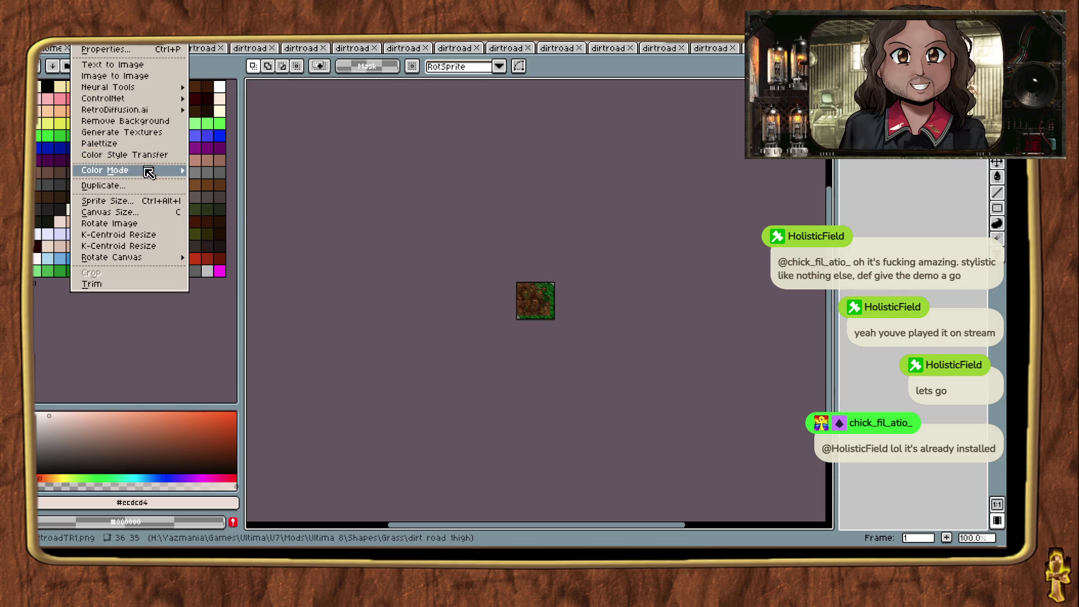
pyautogui.press('Escape')
pyautogui.hotkey('ctrl', 'w')
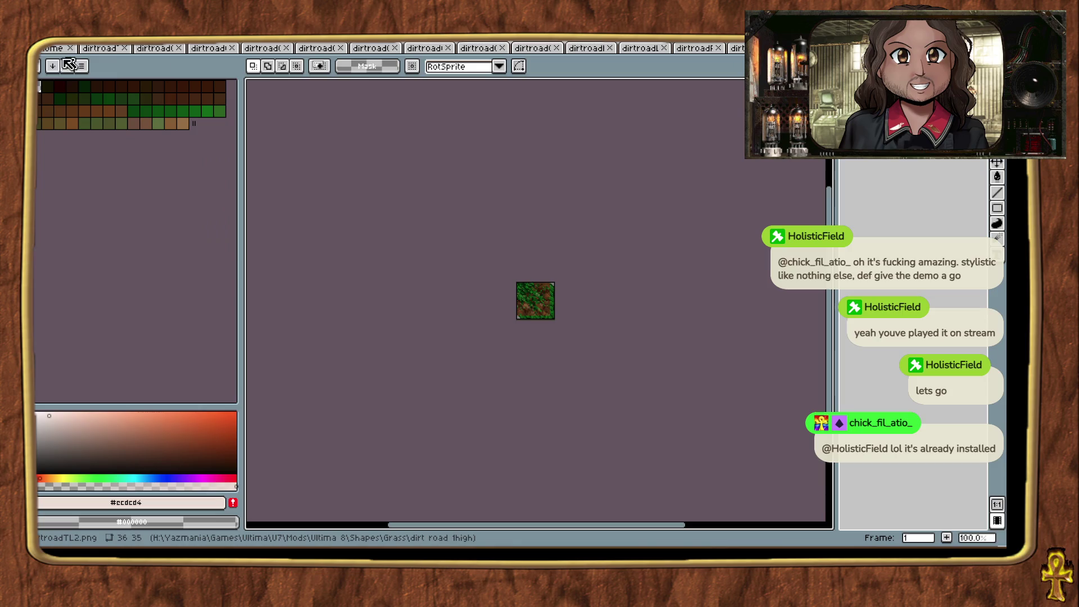
pyautogui.click(67, 66)
pyautogui.click(151, 135)
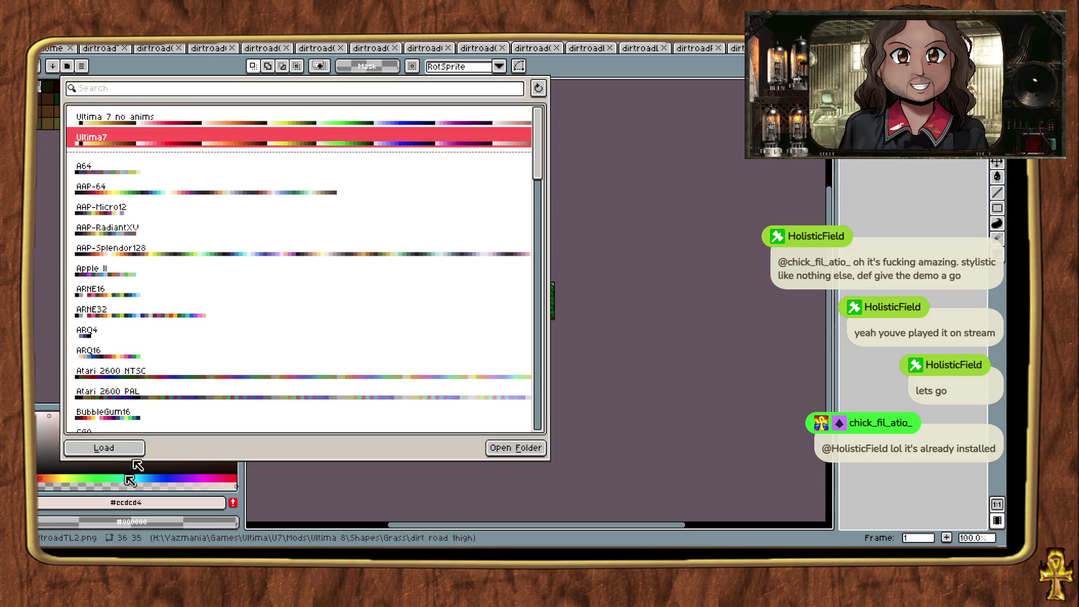
pyautogui.click(112, 448)
pyautogui.press('Escape')
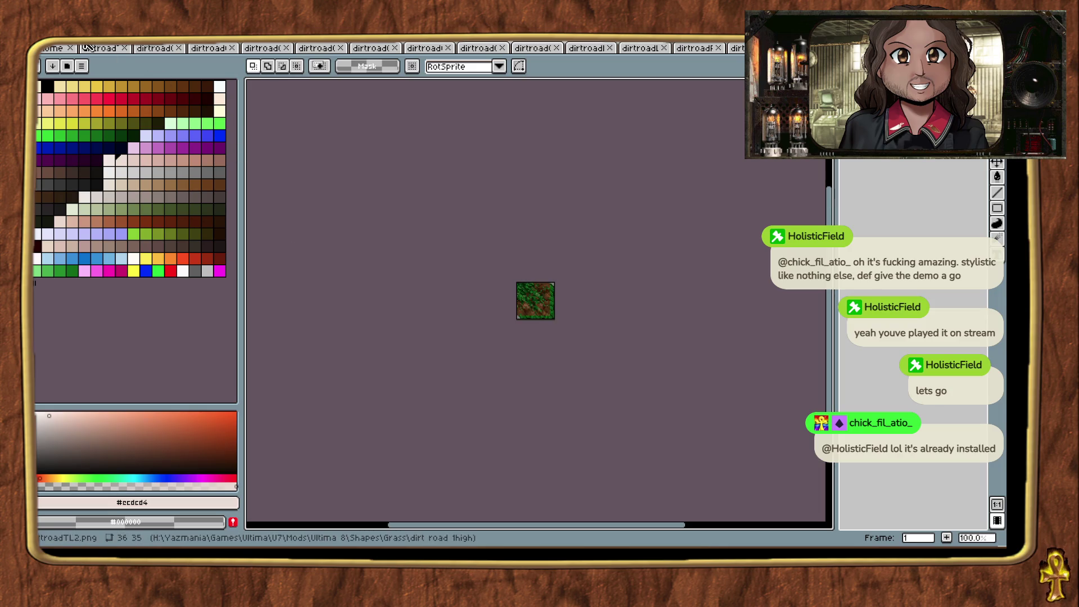
# Step: Convert that tile to Indexed colour mode and close it
pyautogui.click(90, 40)
pyautogui.moveTo(149, 172)
pyautogui.click(213, 190)
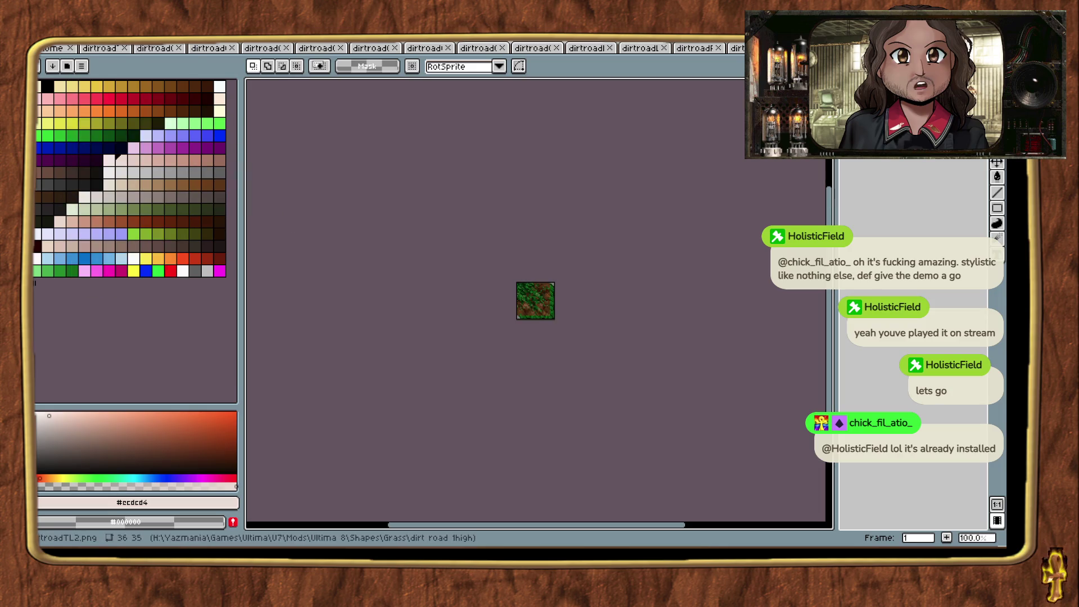
pyautogui.hotkey('ctrl', 'w')
# Step: Load Ultima7 into the next tile, save it, convert it to Indexed, and move on
pyautogui.click(52, 66)
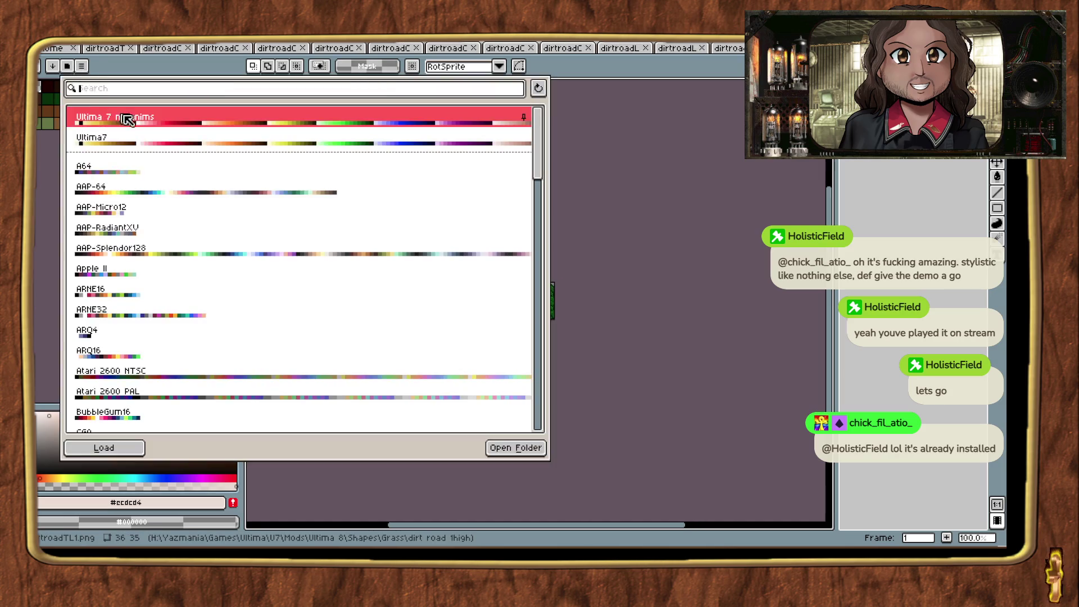
pyautogui.click(104, 447)
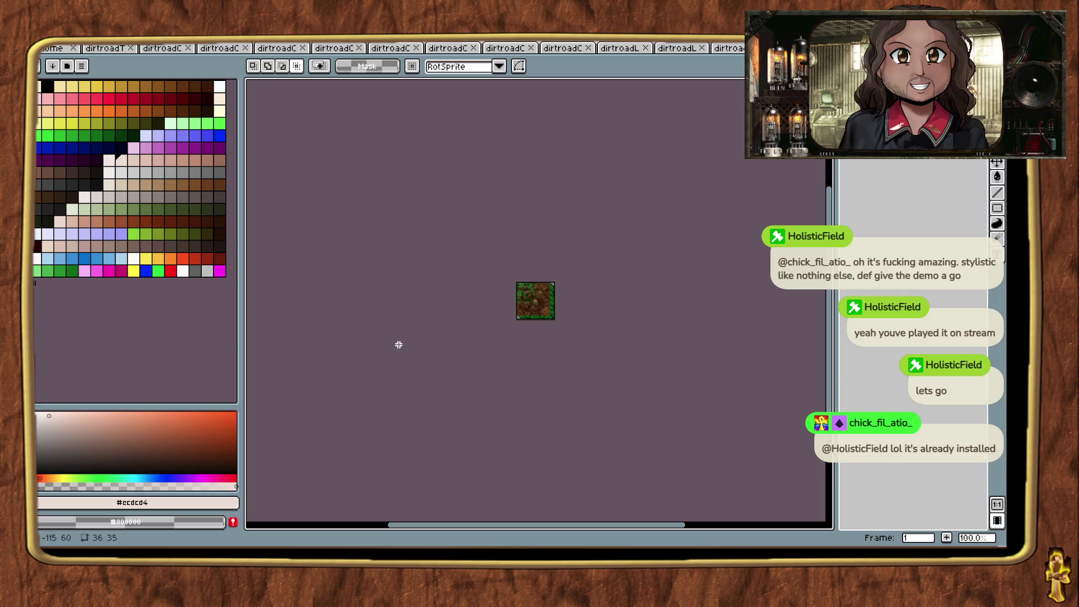
pyautogui.hotkey('ctrl', 's')
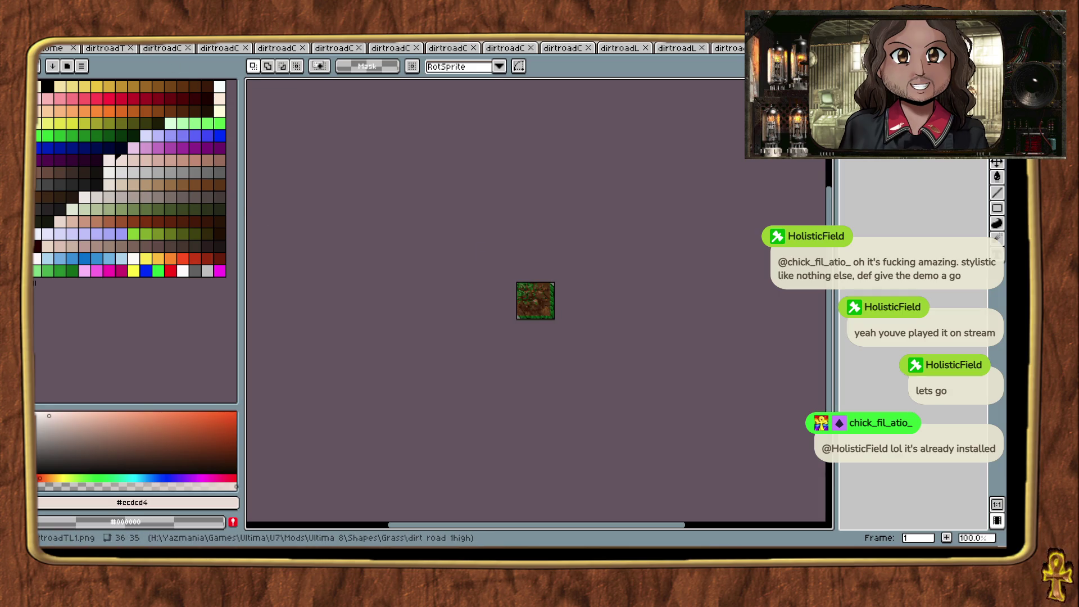
pyautogui.click(85, 35)
pyautogui.click(214, 169)
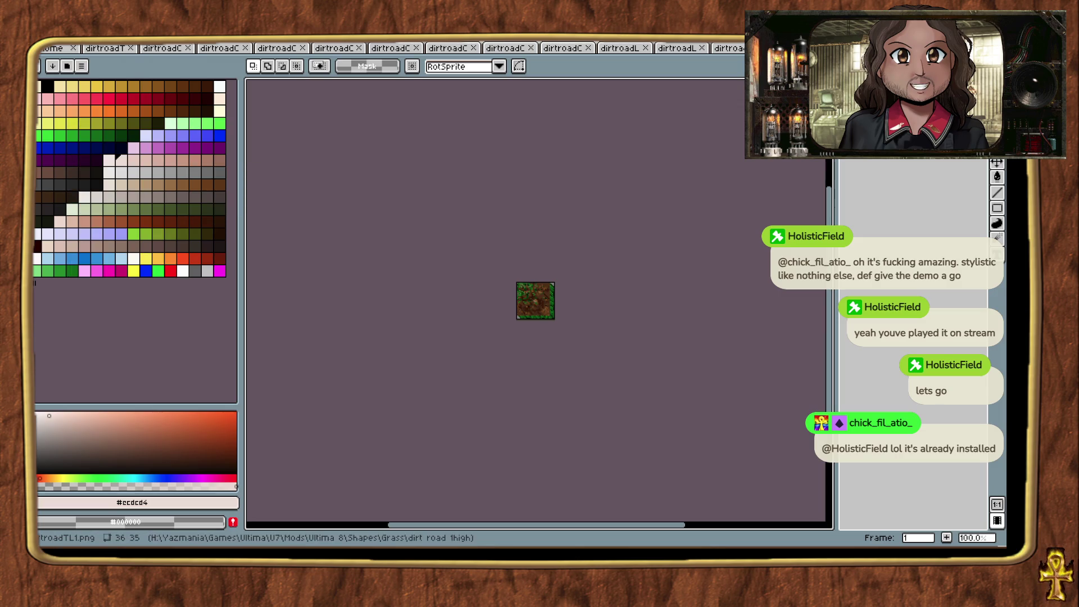
pyautogui.hotkey('ctrl', 'Tab')
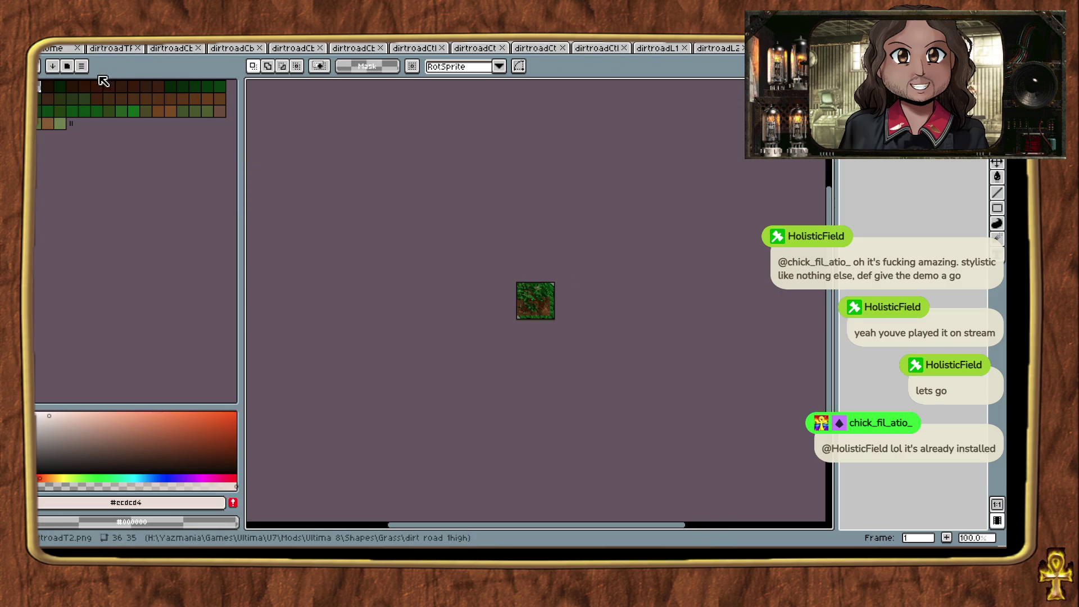
# Step: Load the Ultima7 palette into two more dirt road tiles, closing each afterwards
pyautogui.click(68, 66)
pyautogui.click(152, 138)
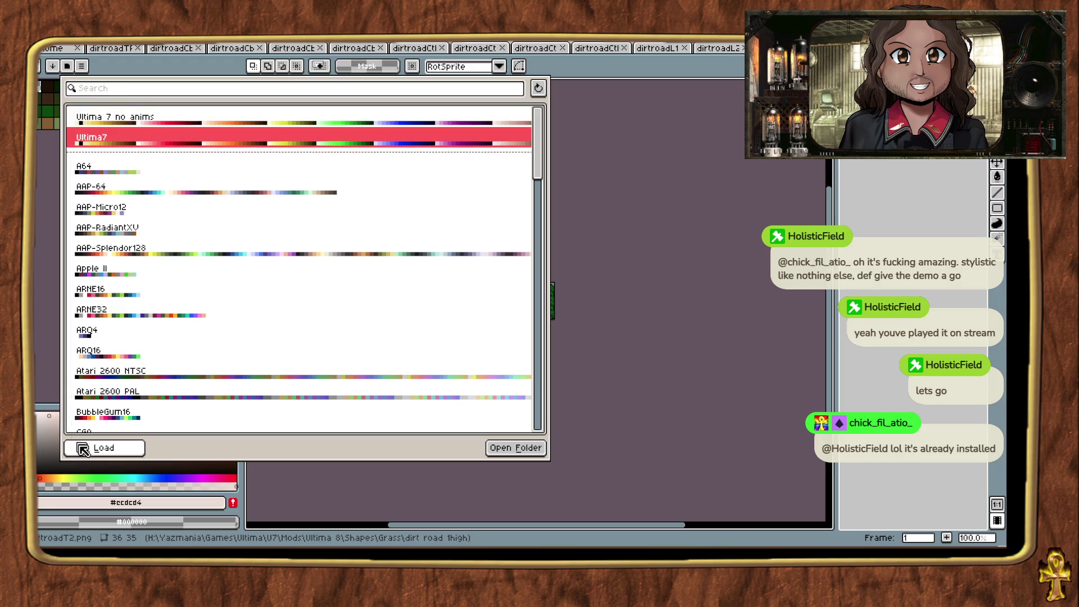
pyautogui.click(95, 449)
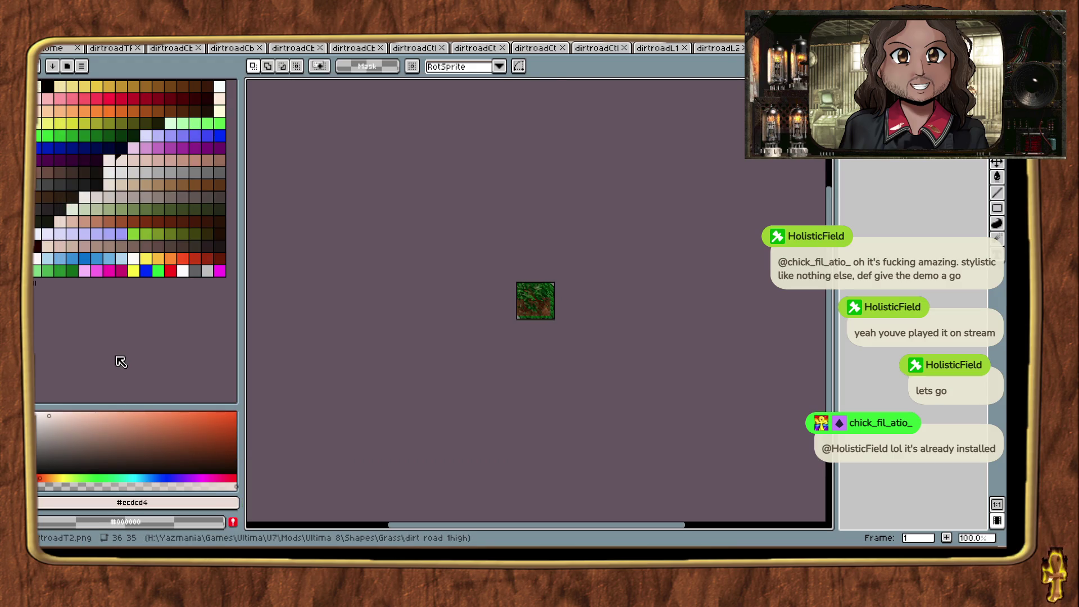
pyautogui.hotkey('ctrl', 'w')
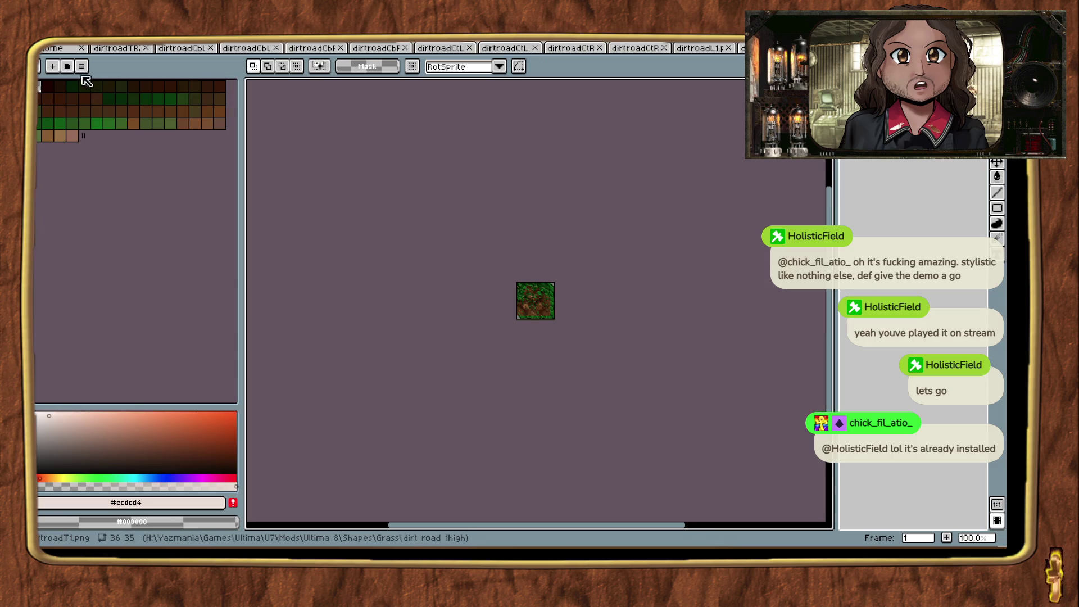
pyautogui.click(81, 66)
pyautogui.click(157, 140)
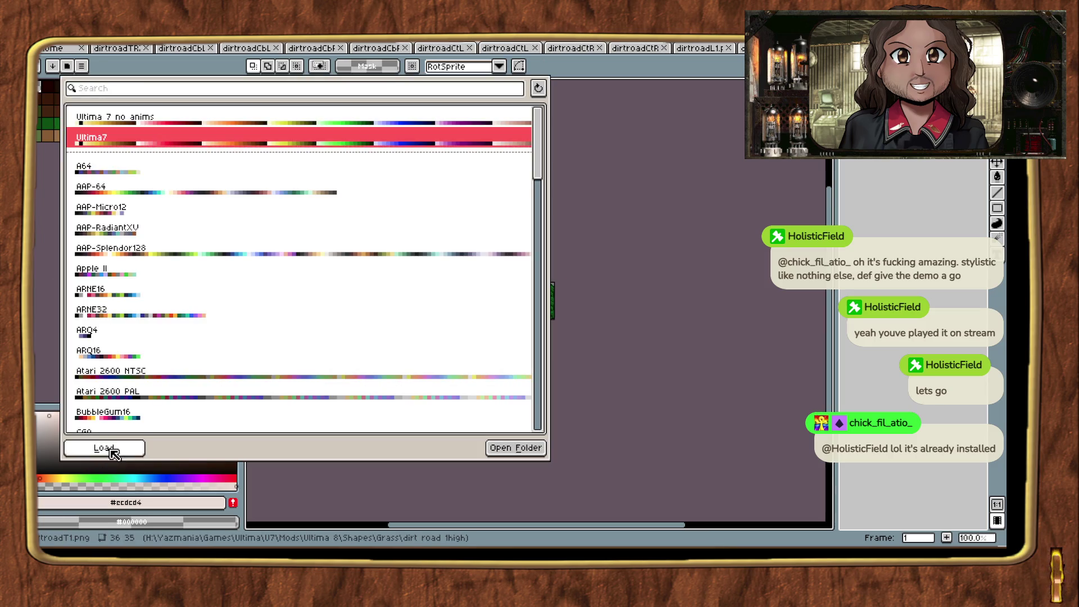
pyautogui.click(113, 453)
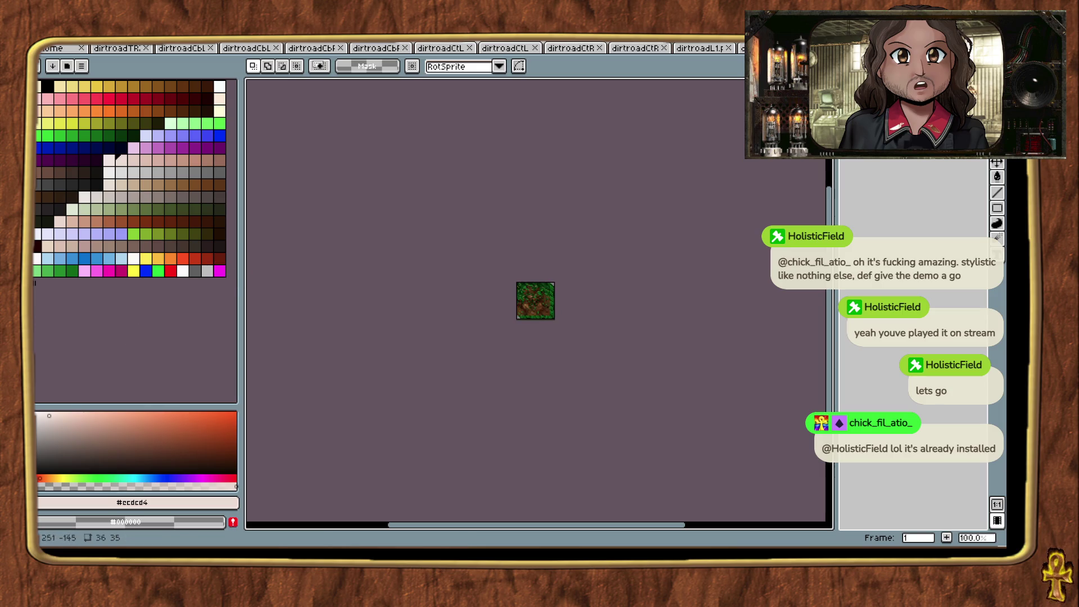
pyautogui.hotkey('ctrl', 'w')
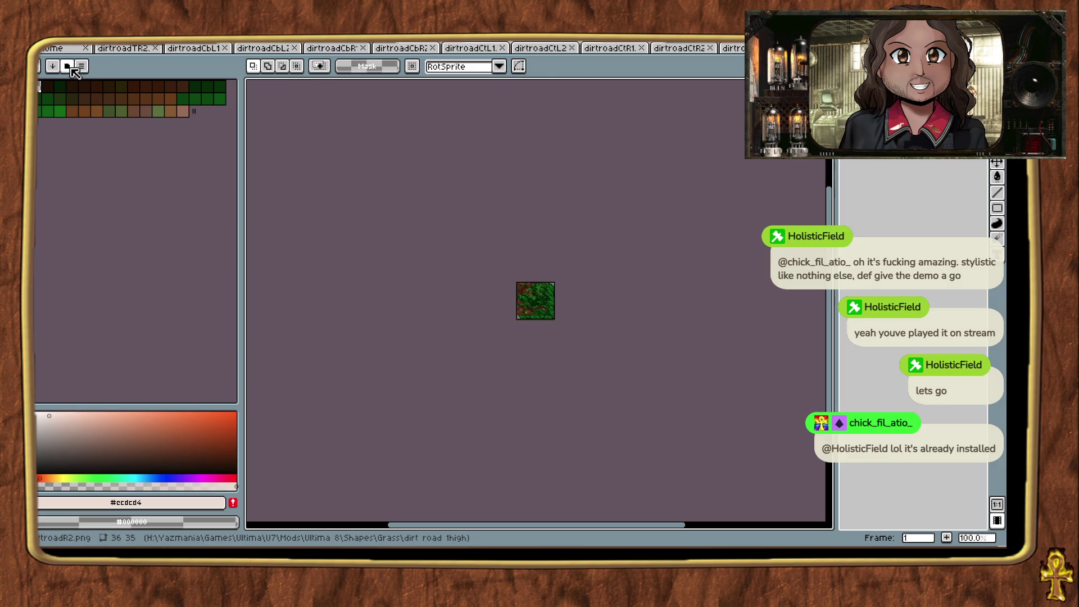
# Step: Load Ultima7 into the next two dirt road tiles, saving and closing each
pyautogui.click(81, 66)
pyautogui.click(110, 454)
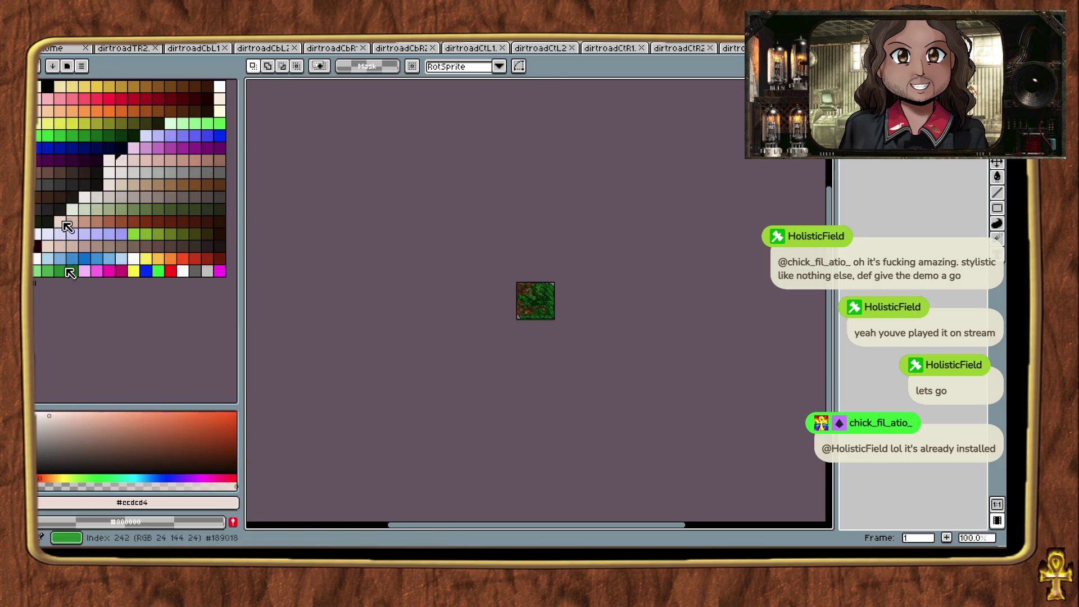
pyautogui.hotkey('ctrl', 's')
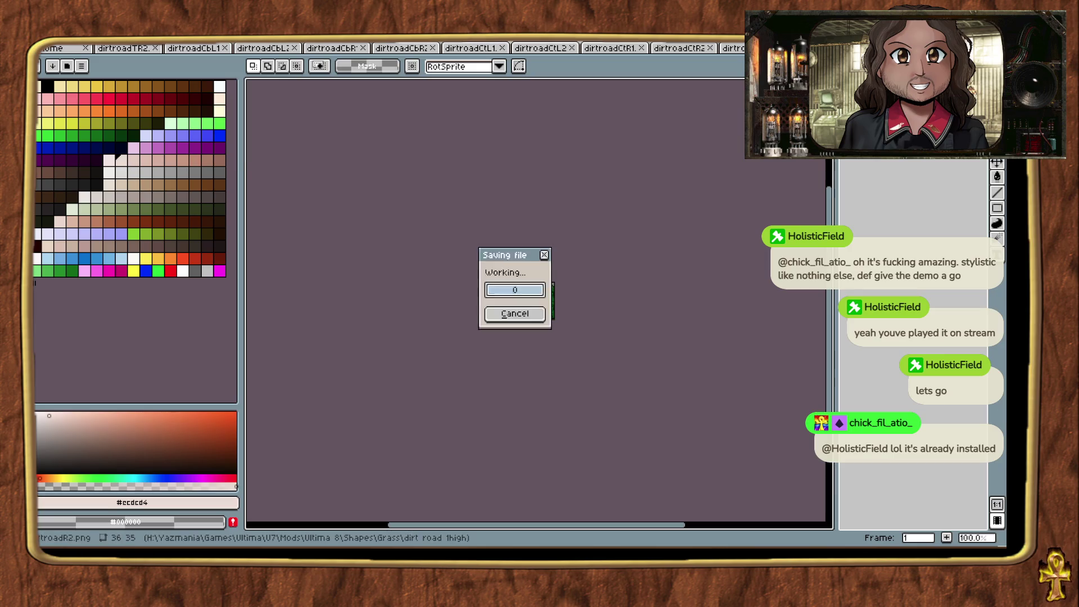
pyautogui.hotkey('ctrl', 'w')
pyautogui.click(82, 66)
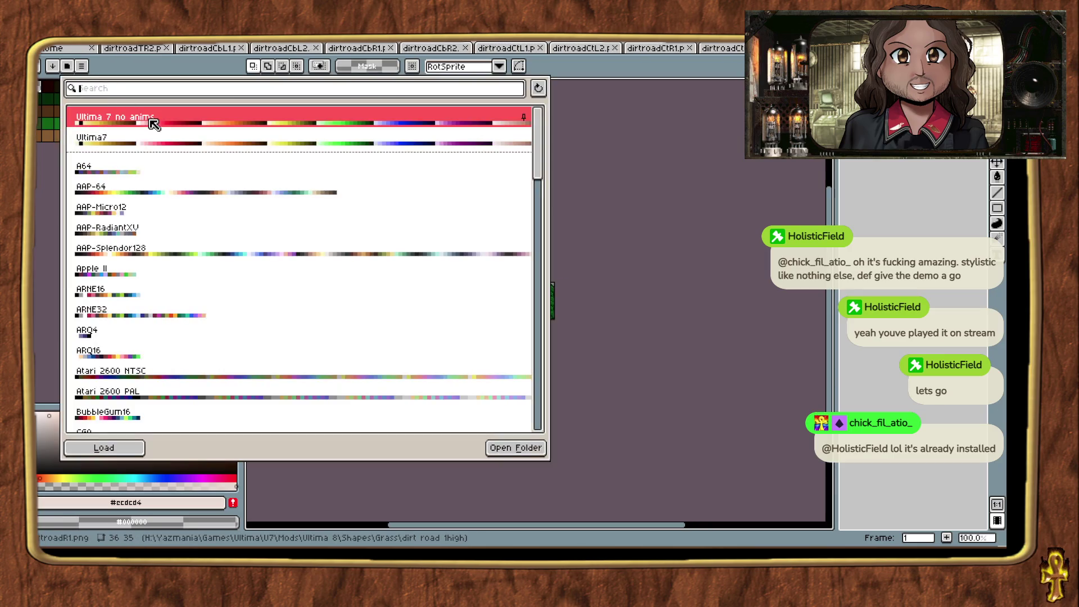
pyautogui.click(111, 136)
pyautogui.click(79, 448)
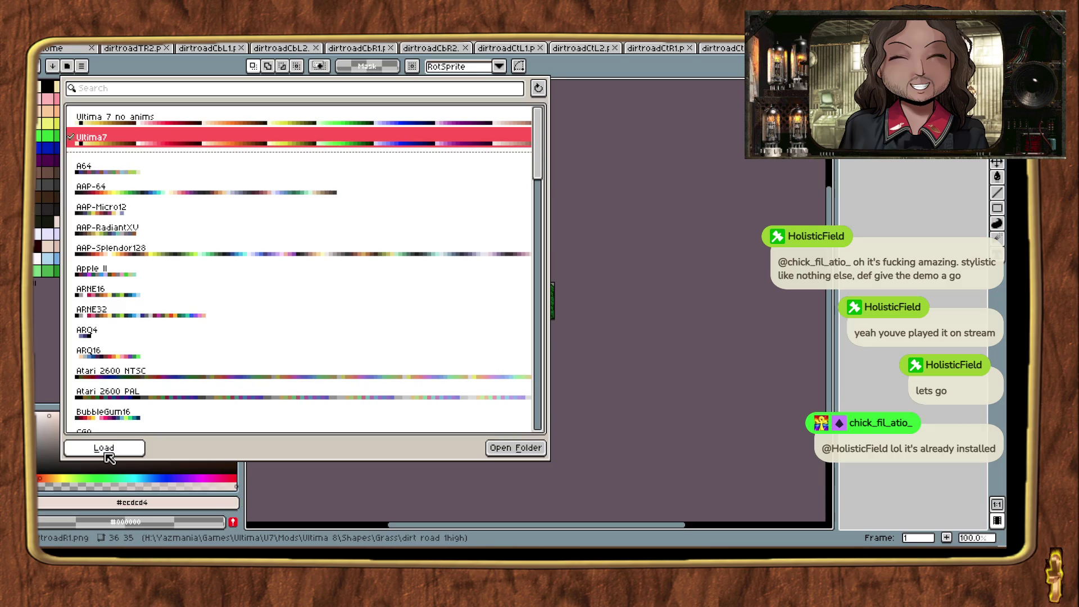
pyautogui.hotkey('ctrl', 's')
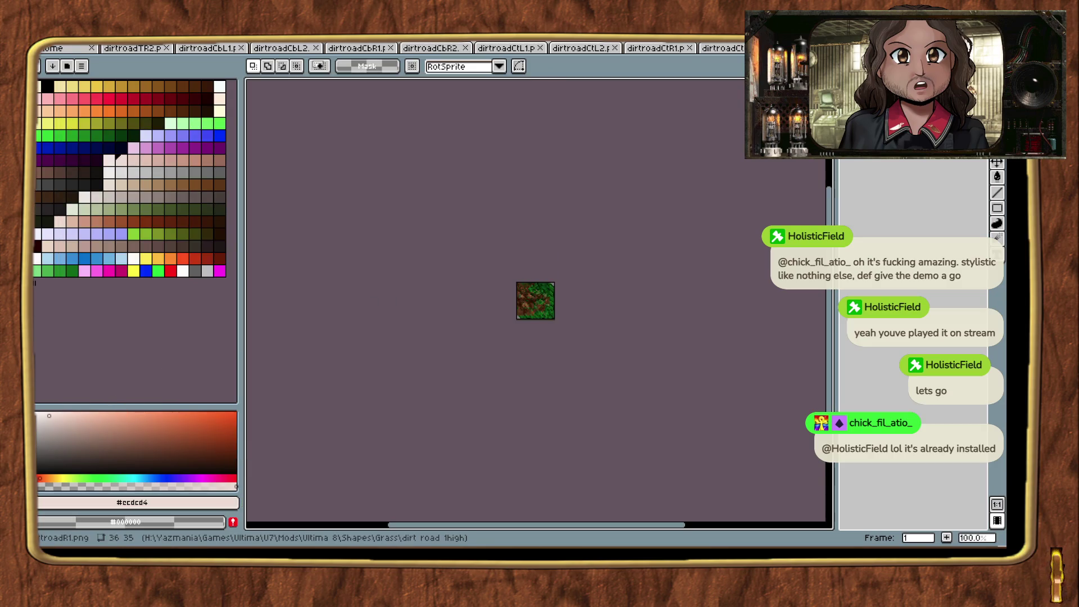
pyautogui.hotkey('ctrl', 'w')
# Step: Load the Ultima 7 palette into dirtroadL2 and dirtroadL1, closing each tile
pyautogui.click(67, 66)
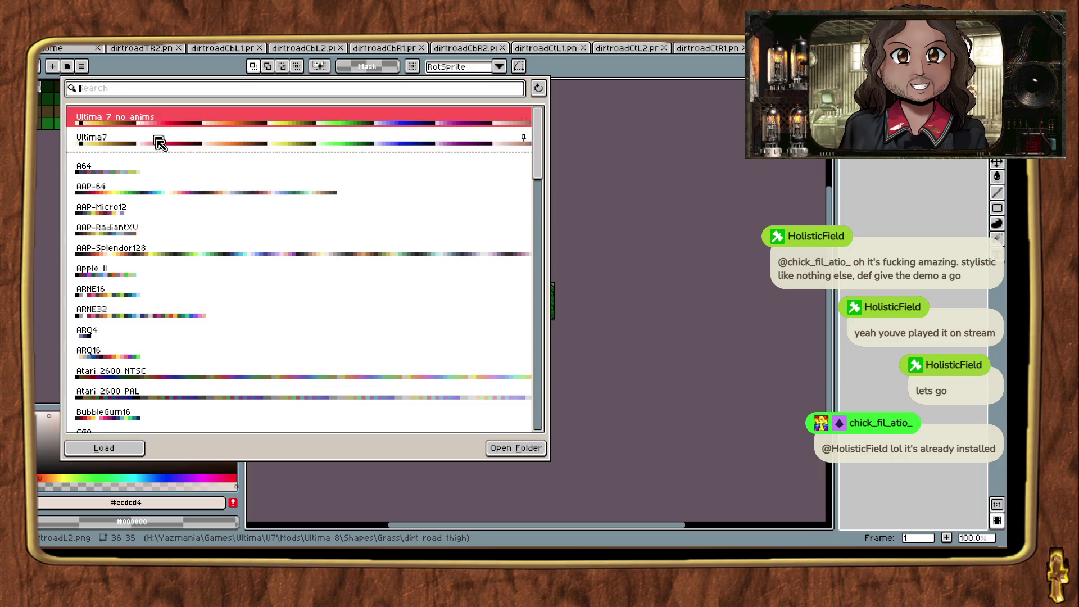
pyautogui.click(125, 416)
pyautogui.click(101, 447)
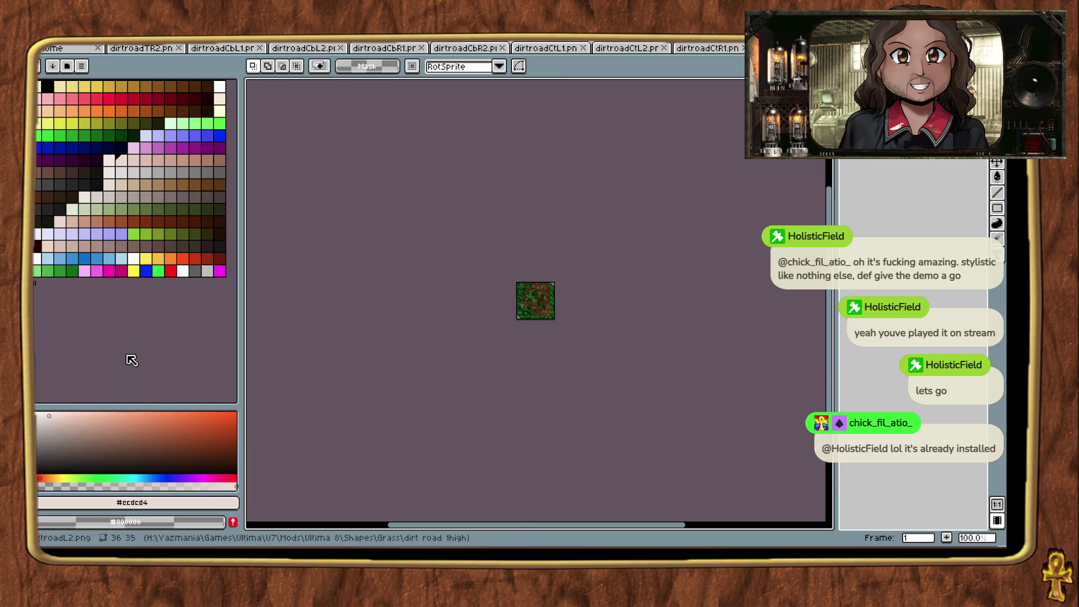
pyautogui.hotkey('ctrl', 'w')
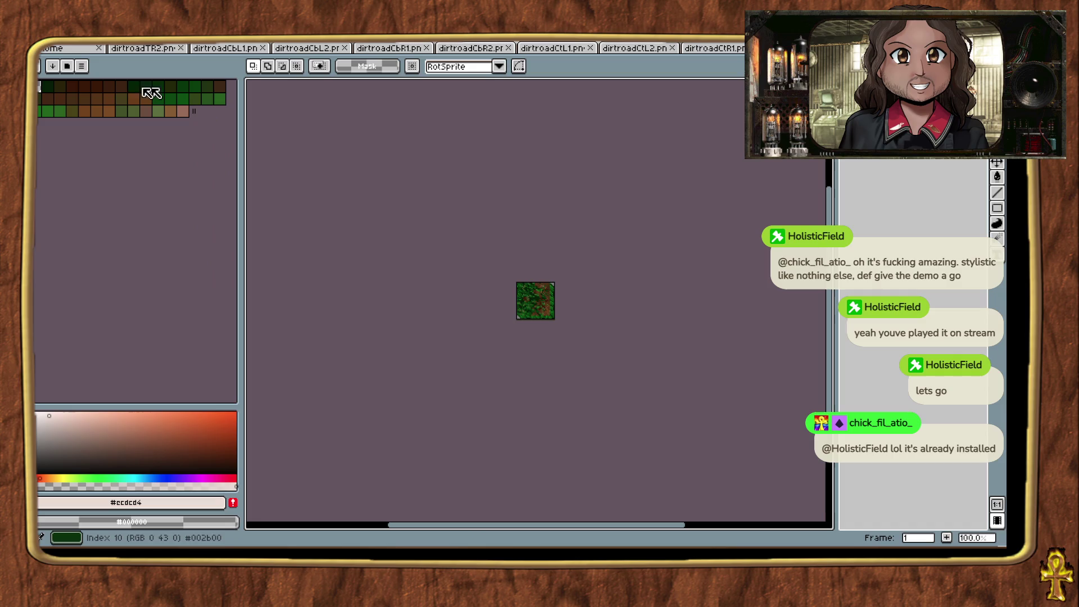
pyautogui.click(67, 66)
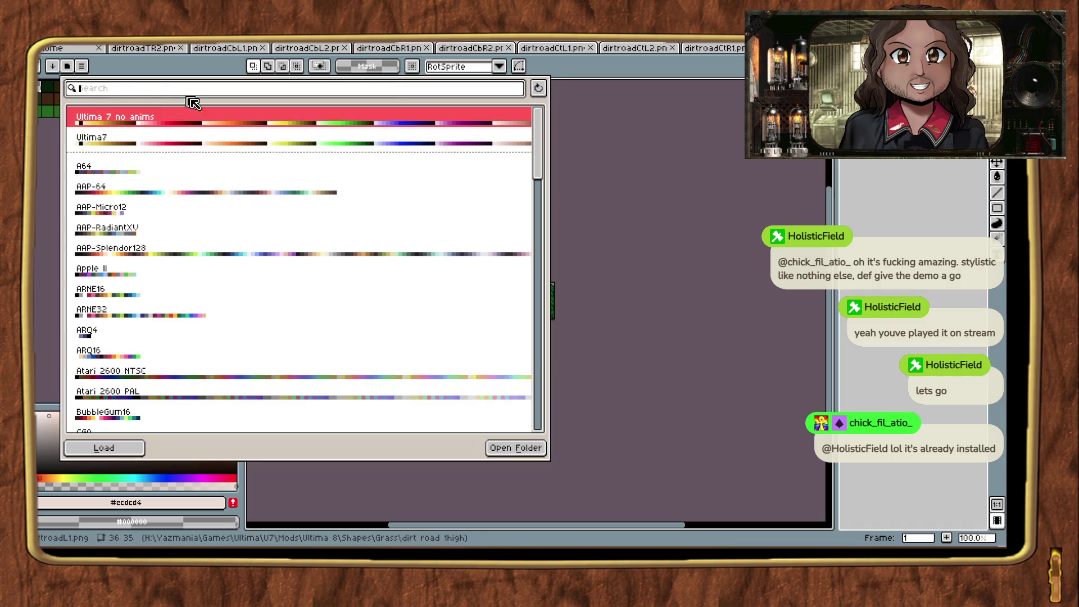
pyautogui.click(123, 448)
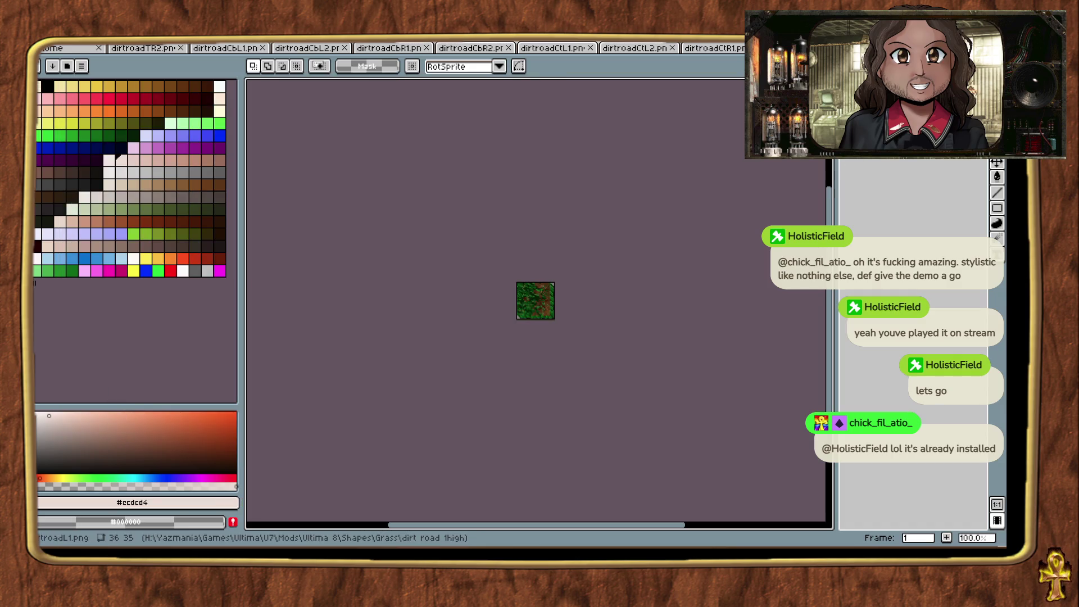
pyautogui.hotkey('ctrl', 'w')
# Step: Load Ultima7 into dirtroadCtR2 and dirtroadCtR1, closing each tile
pyautogui.click(67, 67)
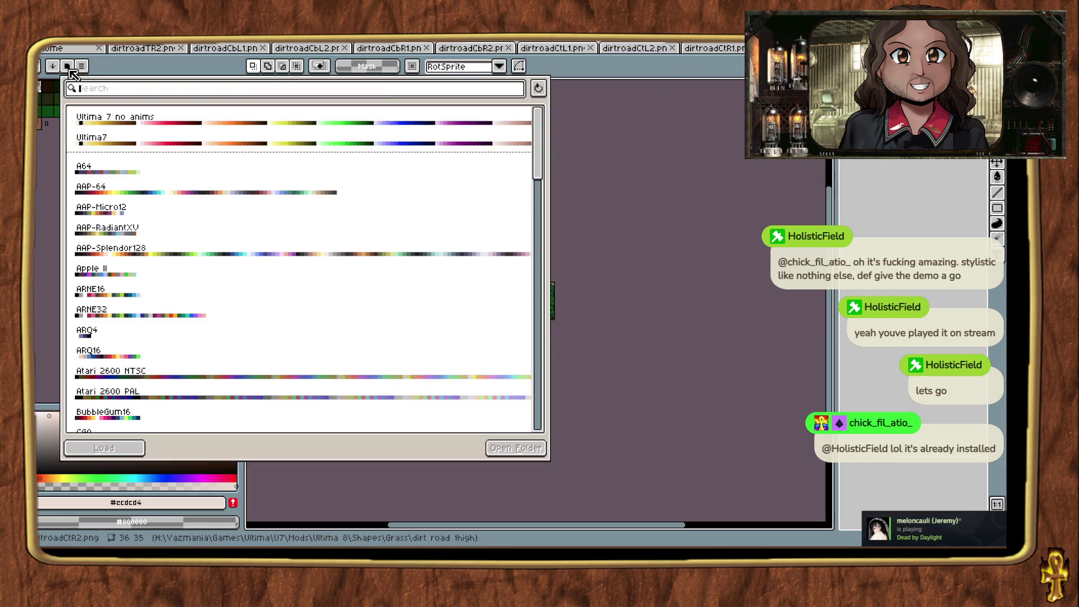
pyautogui.click(140, 137)
pyautogui.click(116, 449)
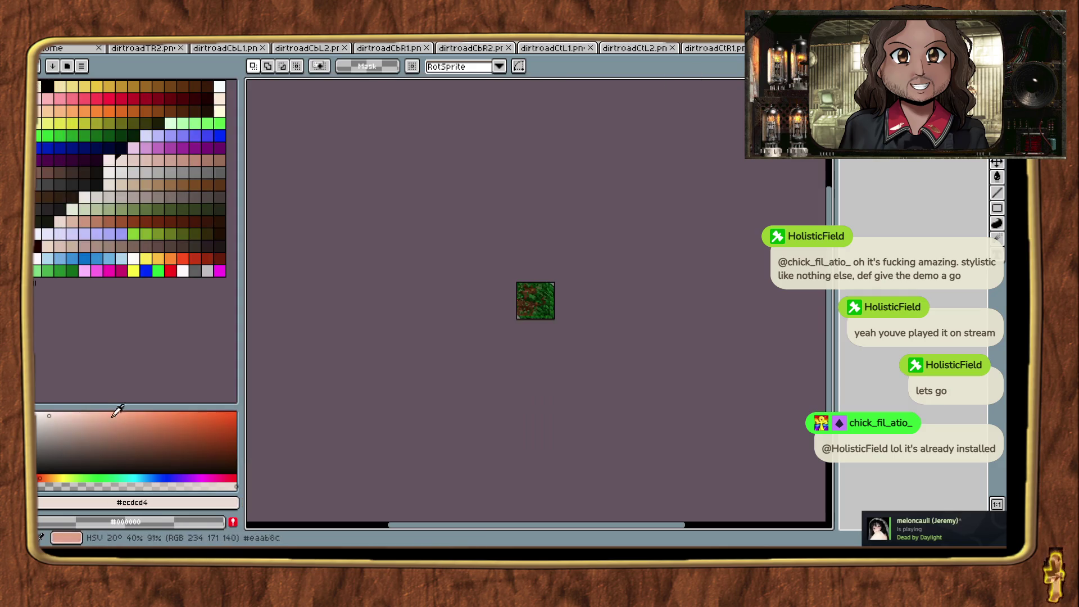
pyautogui.hotkey('ctrl', 'w')
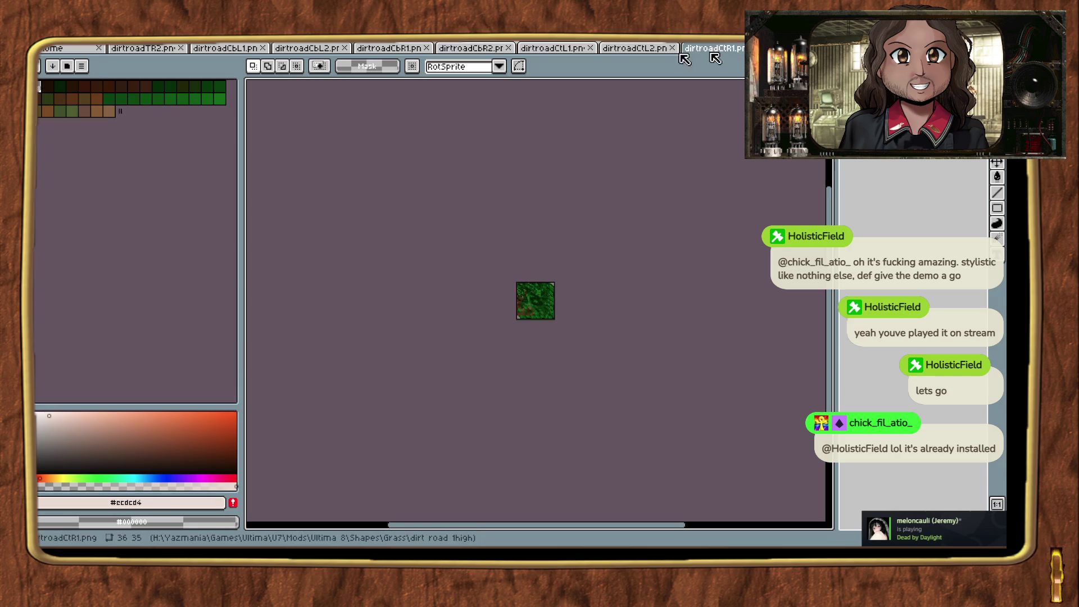
pyautogui.click(68, 67)
pyautogui.click(142, 119)
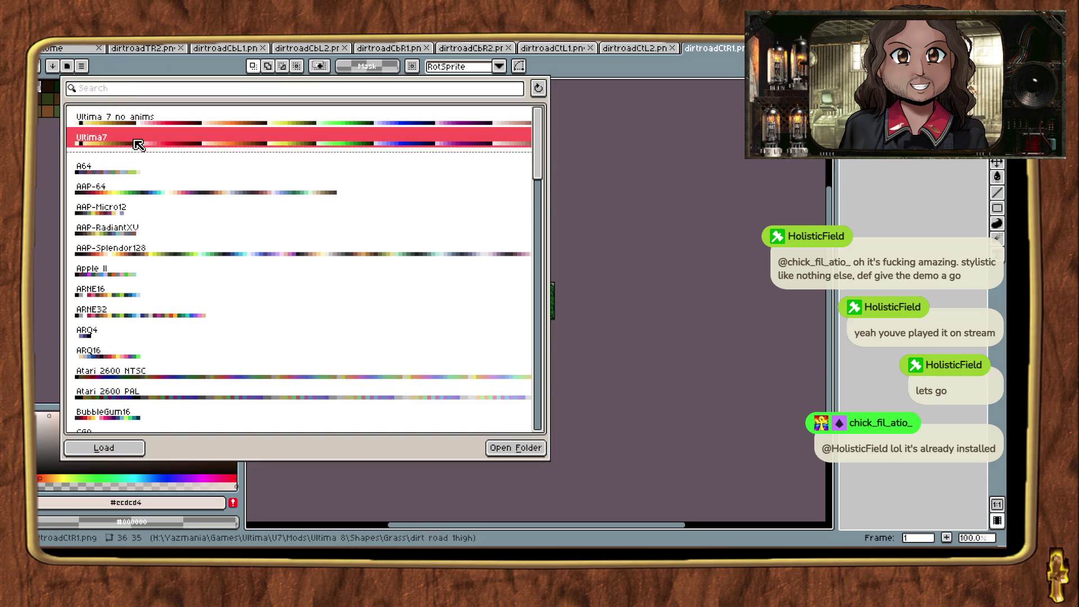
pyautogui.click(136, 139)
pyautogui.click(105, 448)
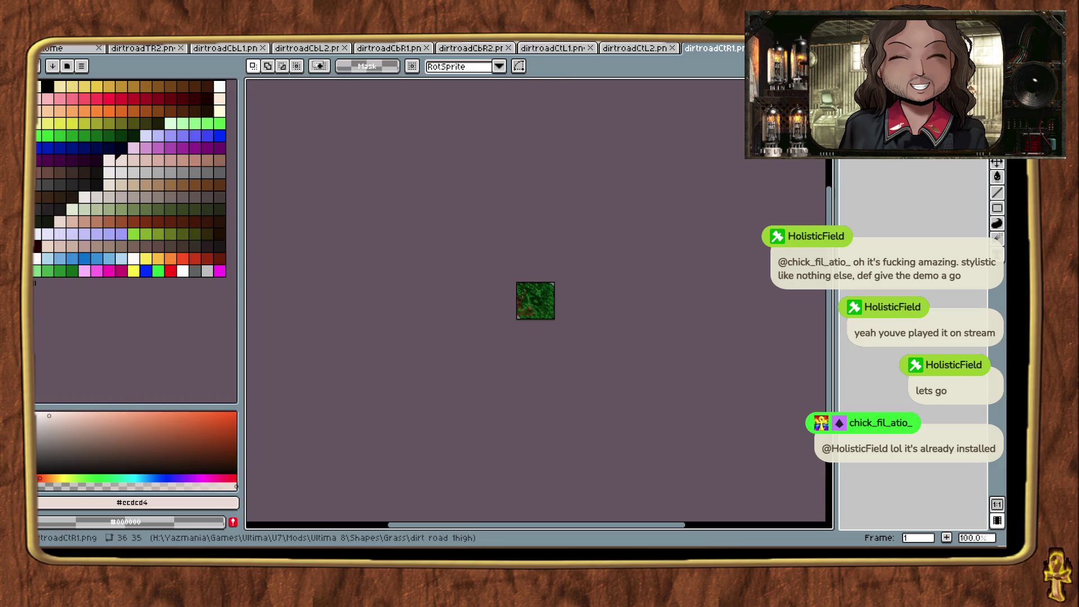
pyautogui.hotkey('ctrl', 'w')
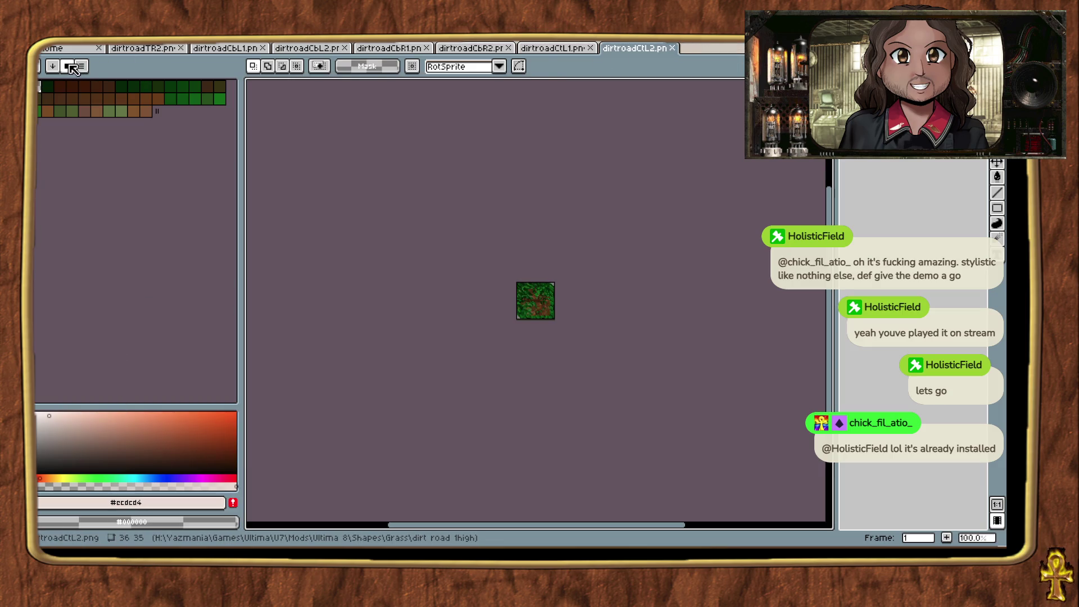
# Step: Load Ultima7 into dirtroadCtL2, check its colour mode, and close it
pyautogui.click(72, 67)
pyautogui.click(95, 448)
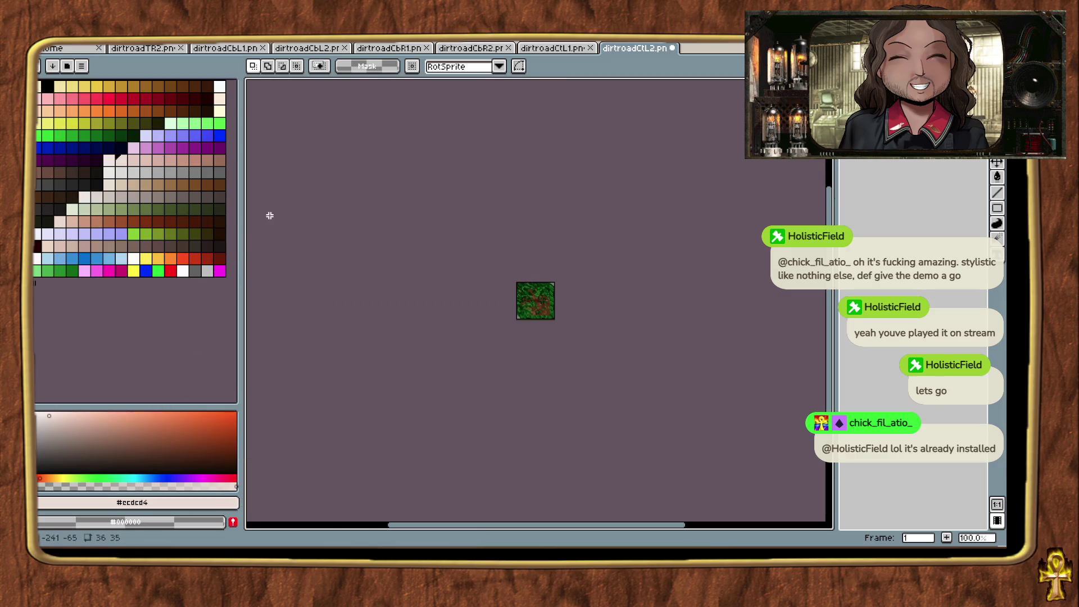
pyautogui.click(84, 51)
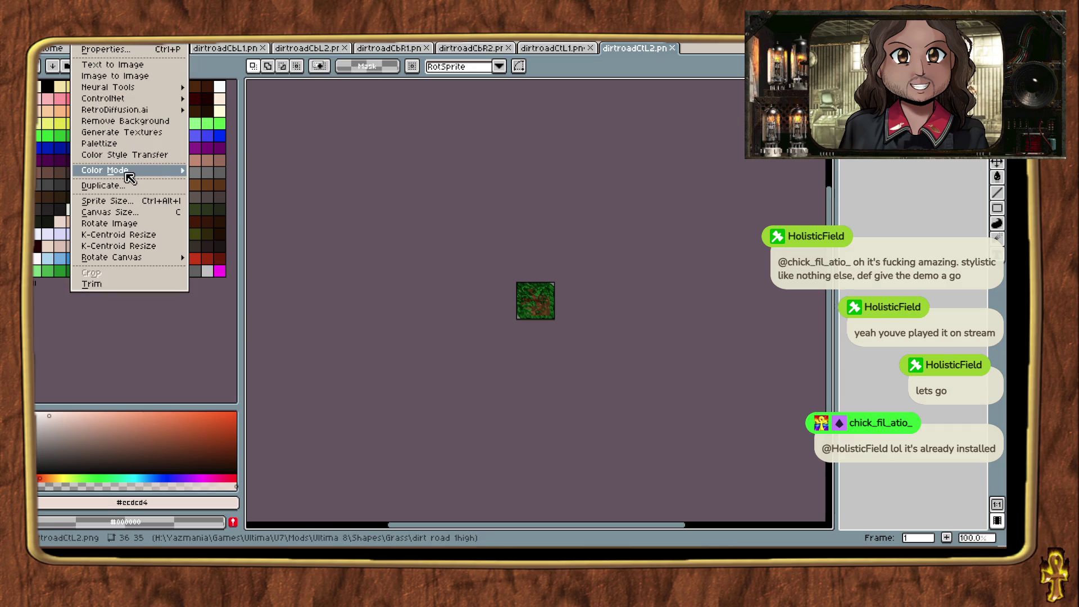
pyautogui.click(675, 59)
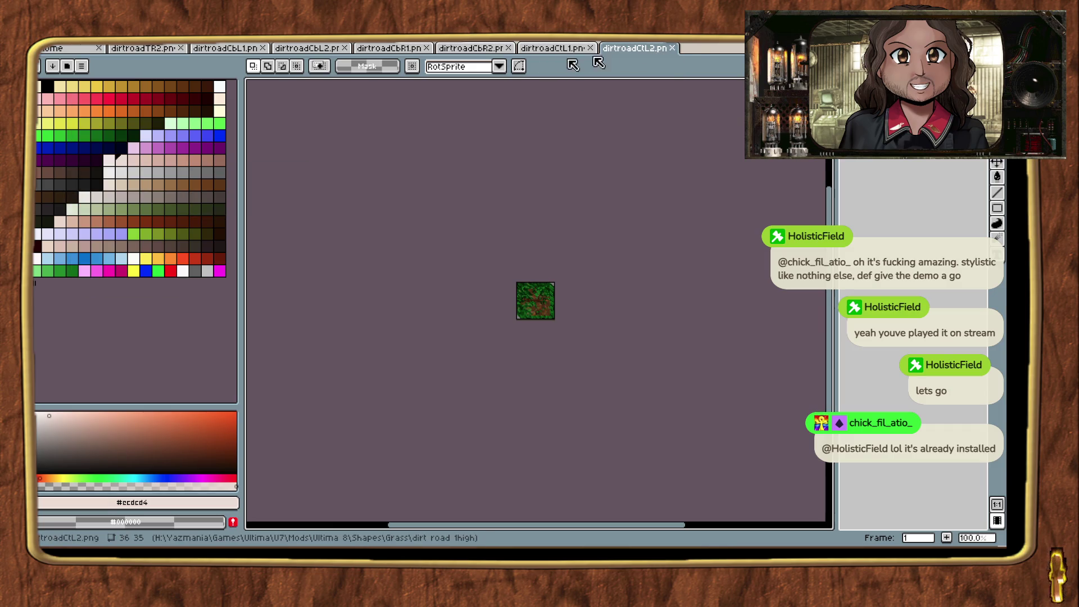
pyautogui.click(673, 49)
# Step: Load Ultima7 into dirtroadCtL1 and dirtroadCbR2, saving and closing each
pyautogui.click(75, 68)
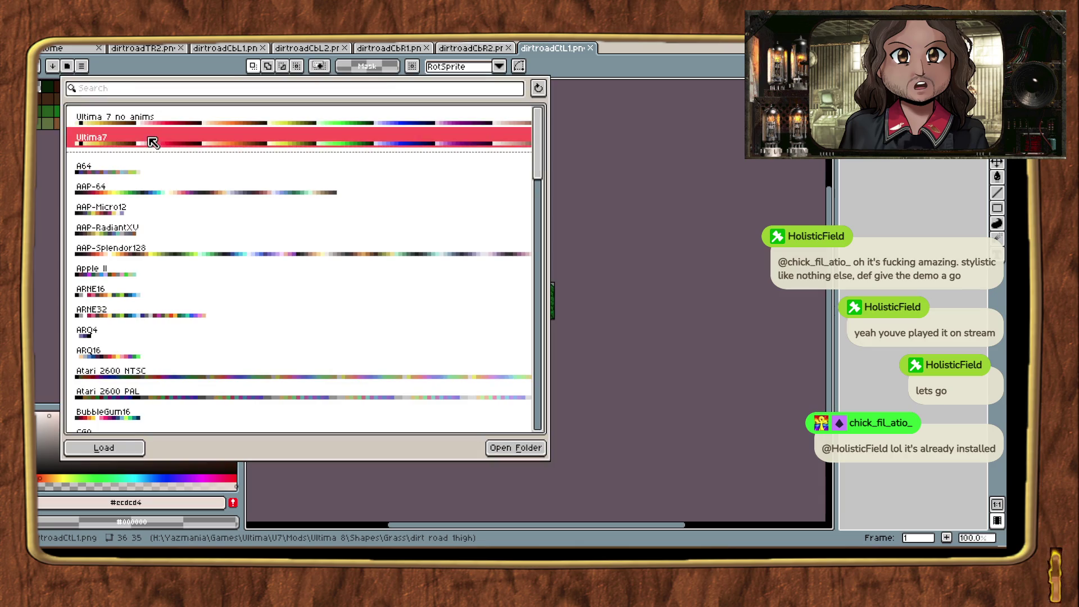
pyautogui.click(120, 444)
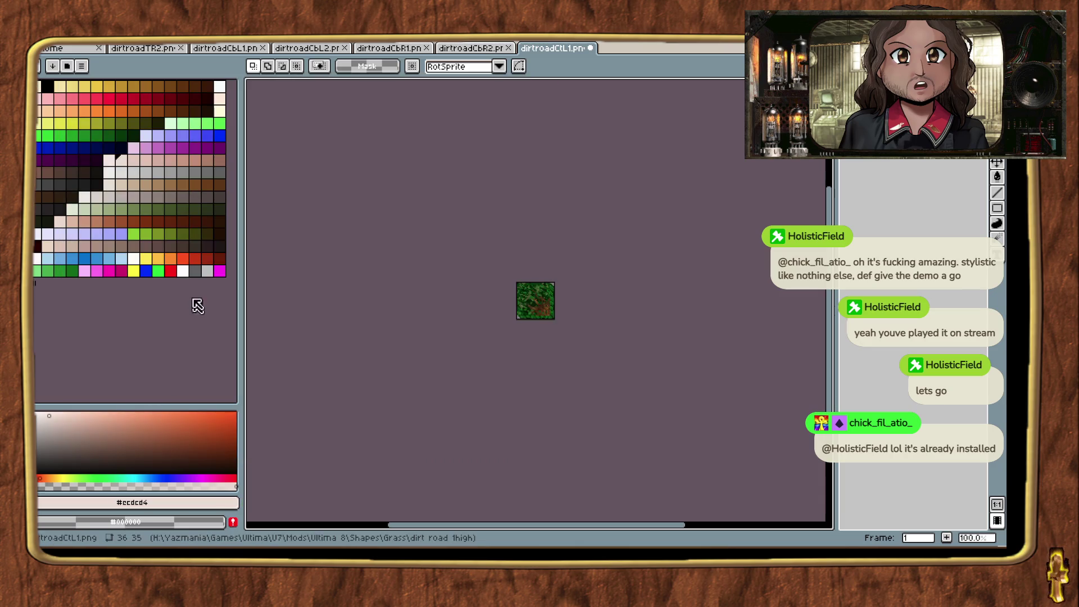
pyautogui.hotkey('ctrl', 's')
pyautogui.click(589, 50)
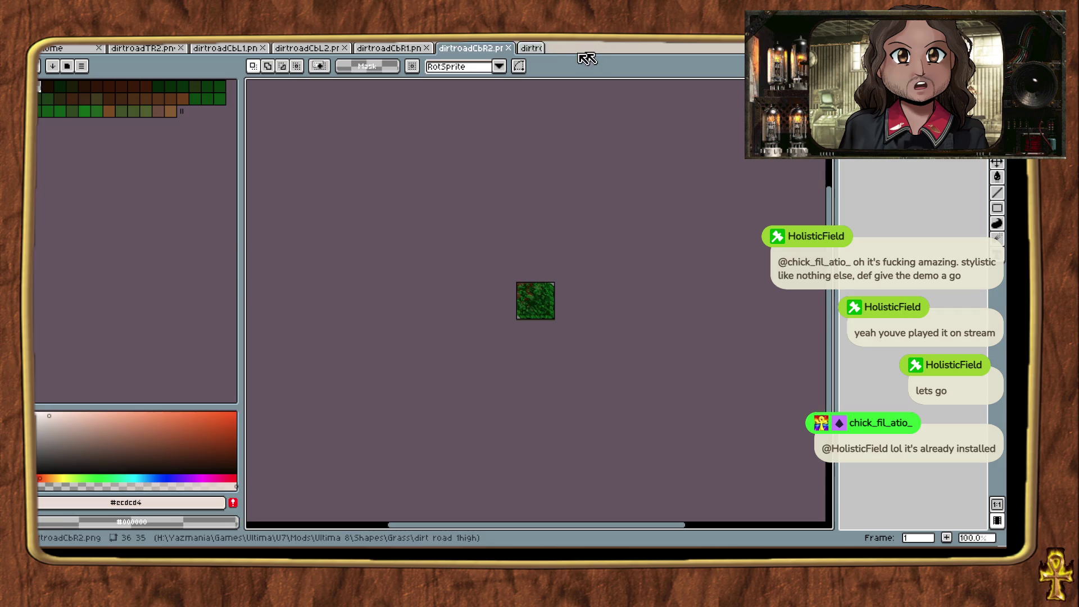
pyautogui.click(68, 66)
pyautogui.click(90, 137)
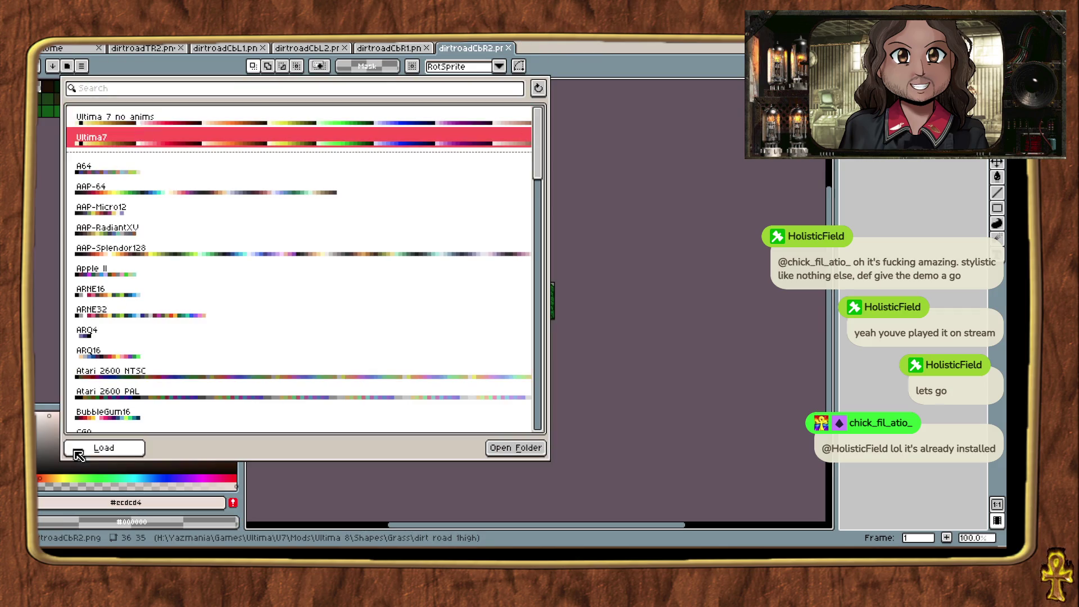
pyautogui.click(98, 450)
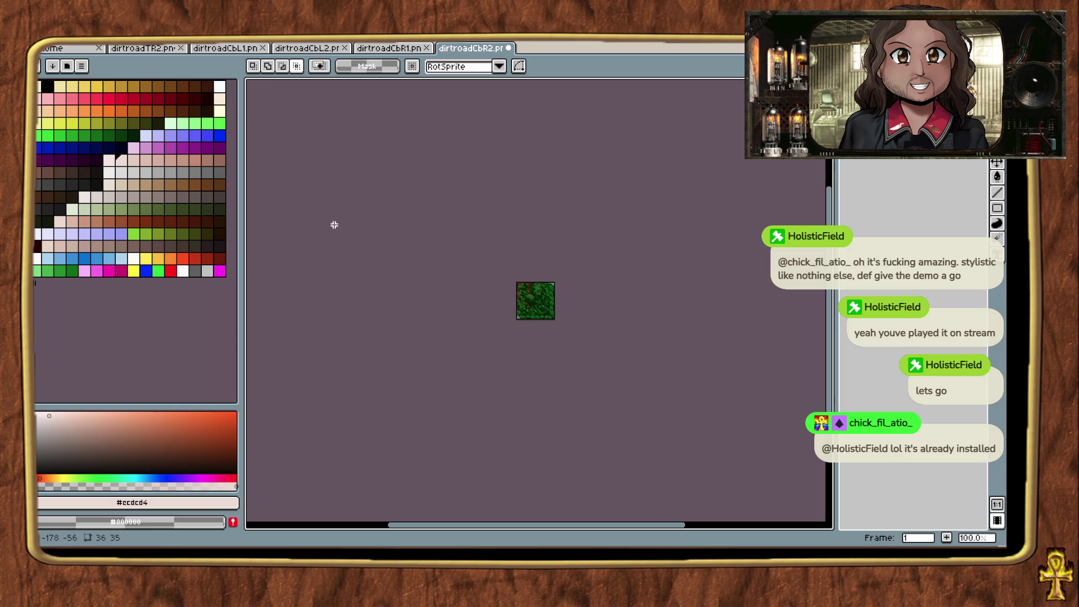
pyautogui.hotkey('ctrl', 's')
pyautogui.click(509, 48)
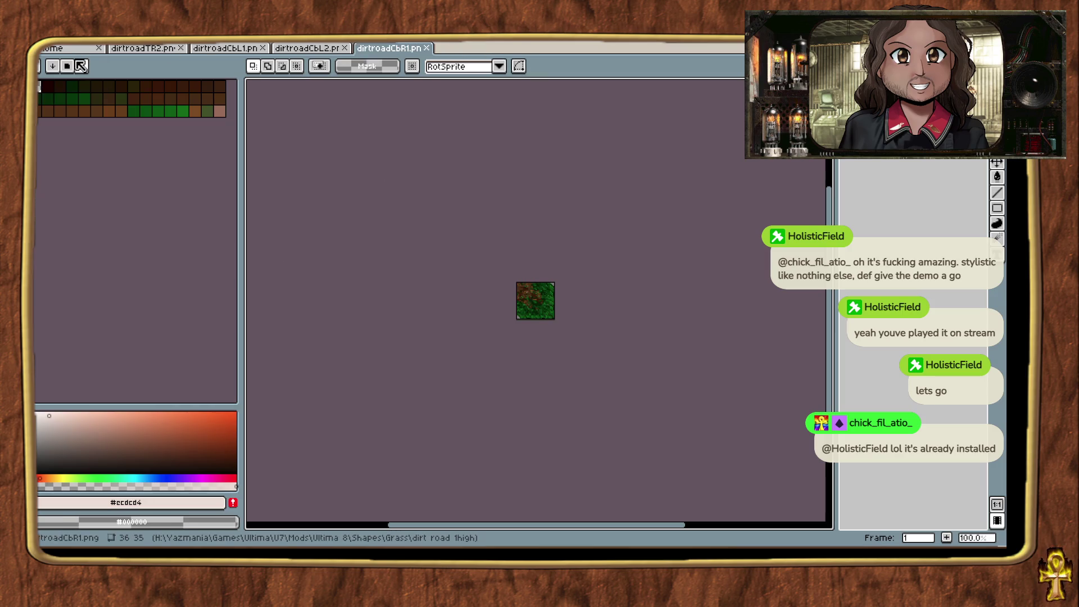
# Step: Apply Ultima7 to dirtroadCbR1 and Ultima 7 no anims to dirtroadCbL2, saving and closing both
pyautogui.click(79, 67)
pyautogui.click(109, 137)
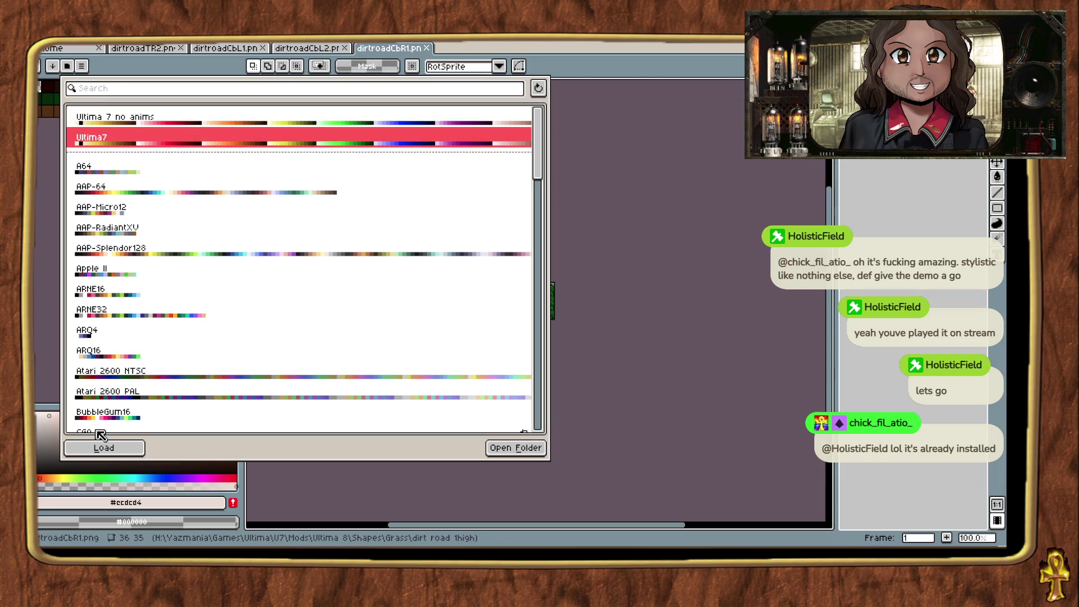
pyautogui.click(104, 447)
pyautogui.hotkey('ctrl', 's')
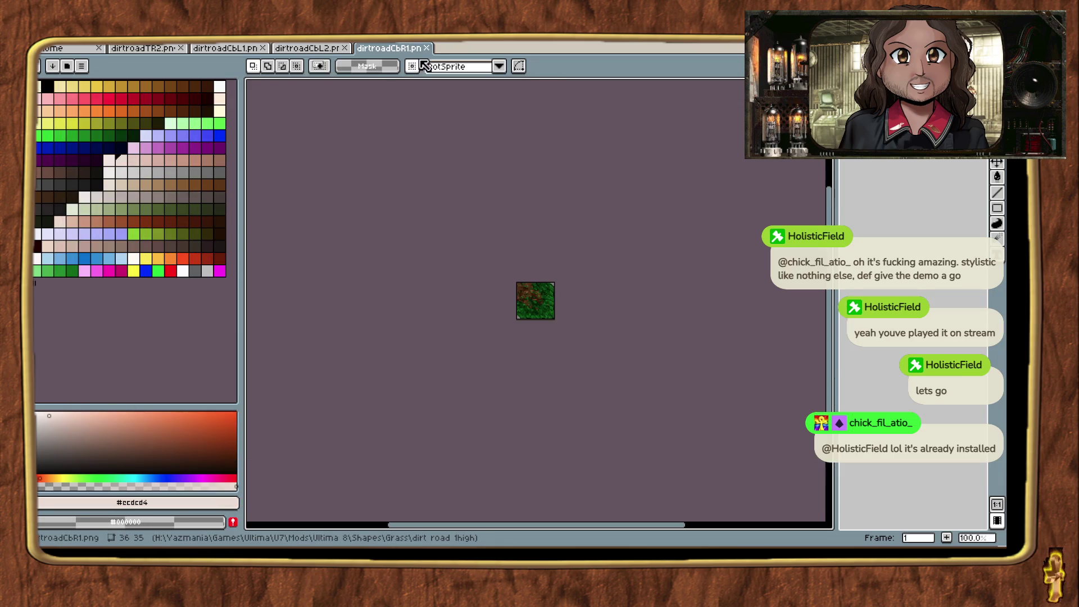
pyautogui.click(426, 47)
pyautogui.click(73, 66)
pyautogui.click(124, 116)
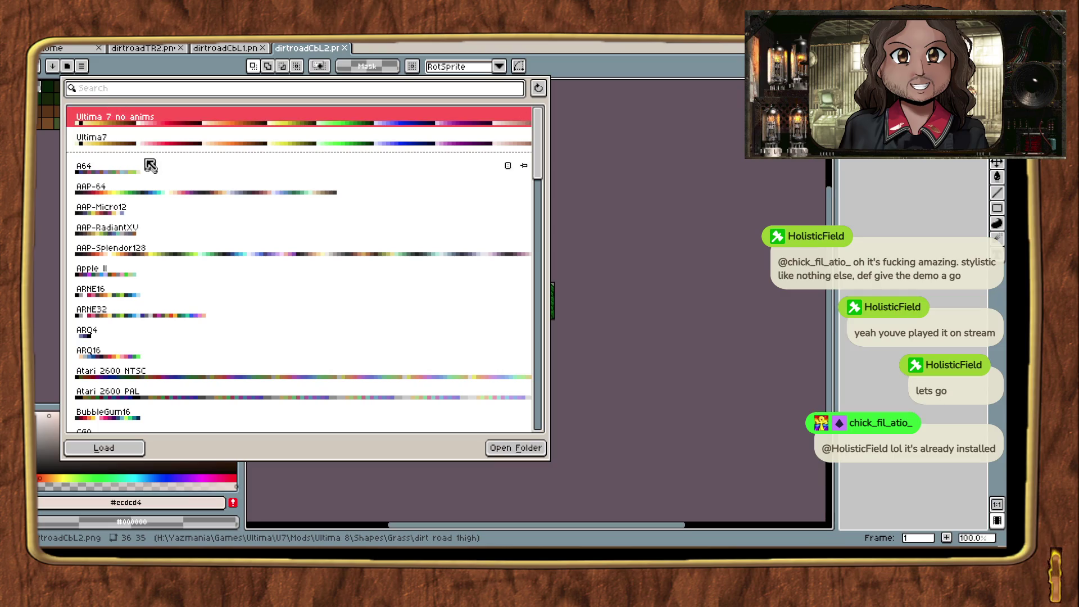
pyautogui.click(117, 448)
pyautogui.hotkey('ctrl', 's')
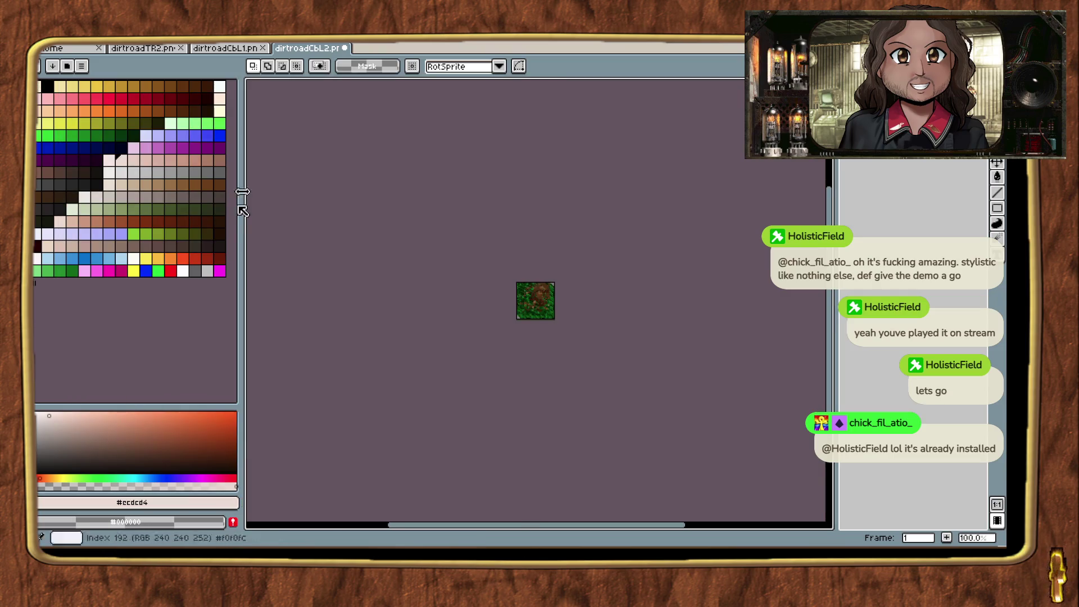
pyautogui.click(345, 48)
# Step: Load Ultima7 into dirtroadCbL1 and dirtroadTR2, closing both to reach the Home page
pyautogui.click(81, 66)
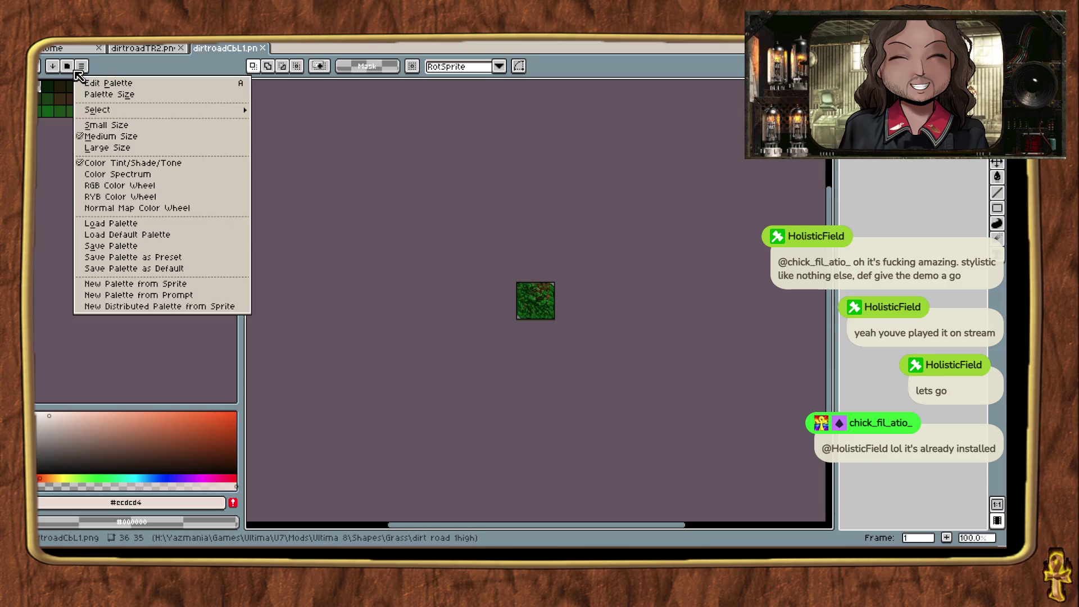
pyautogui.press('Escape')
pyautogui.click(66, 66)
pyautogui.click(154, 142)
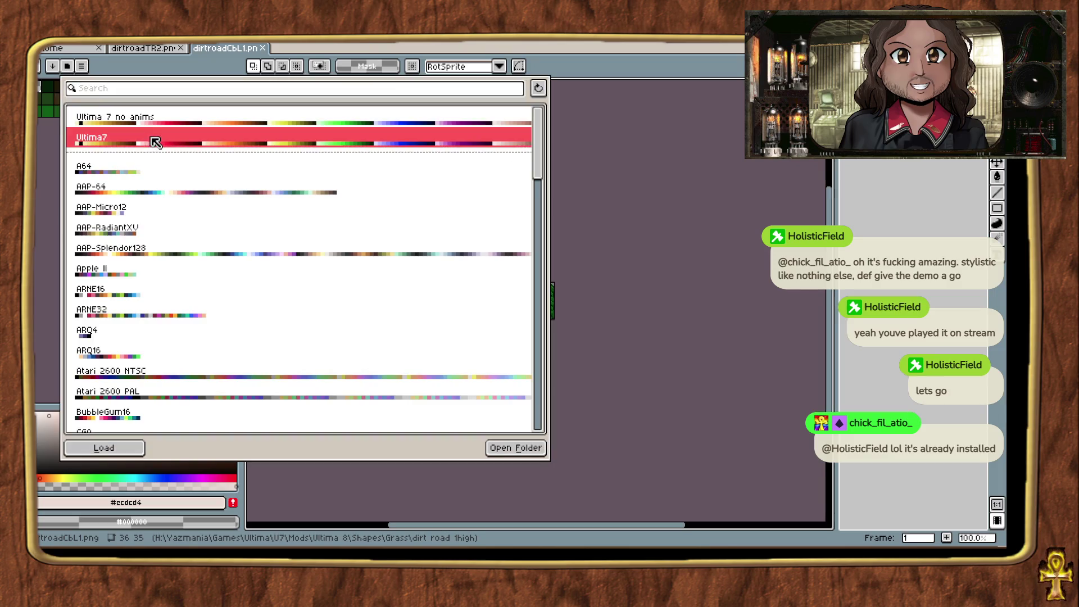
pyautogui.click(104, 447)
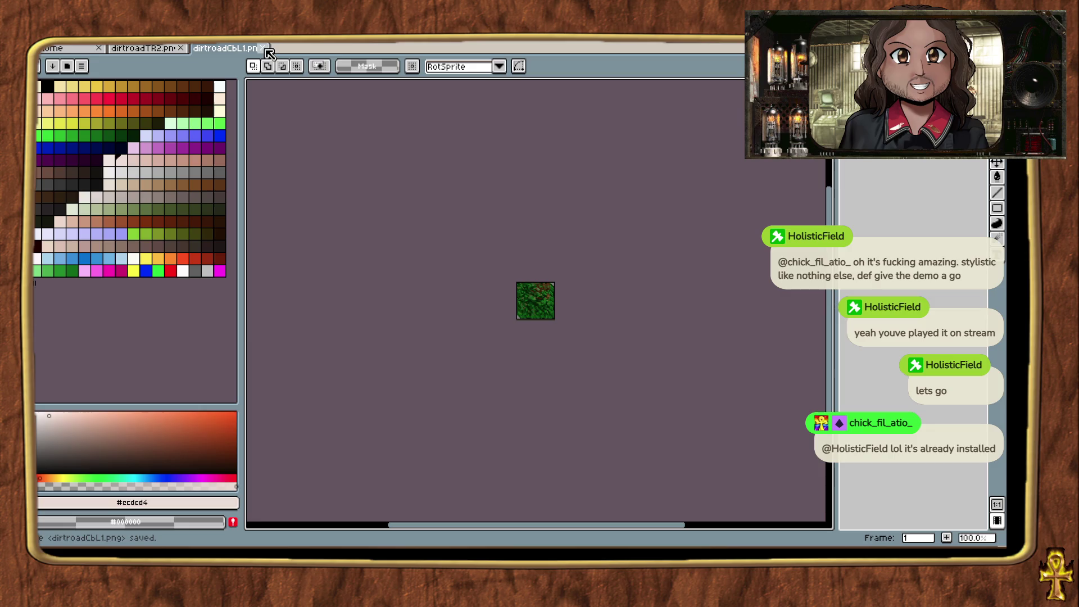
pyautogui.click(262, 48)
pyautogui.click(66, 66)
pyautogui.click(132, 144)
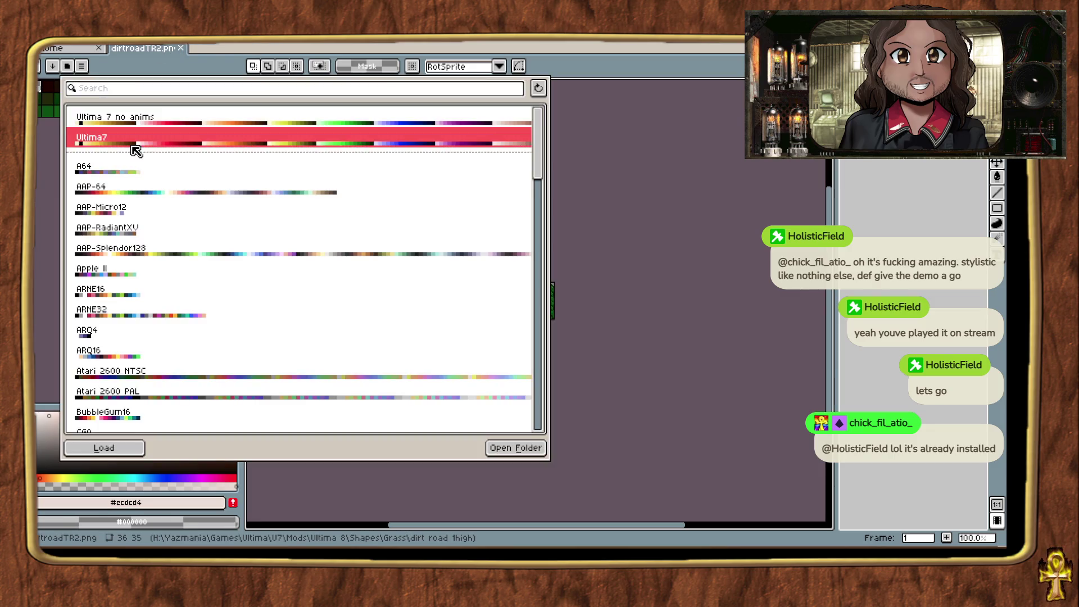
pyautogui.click(102, 447)
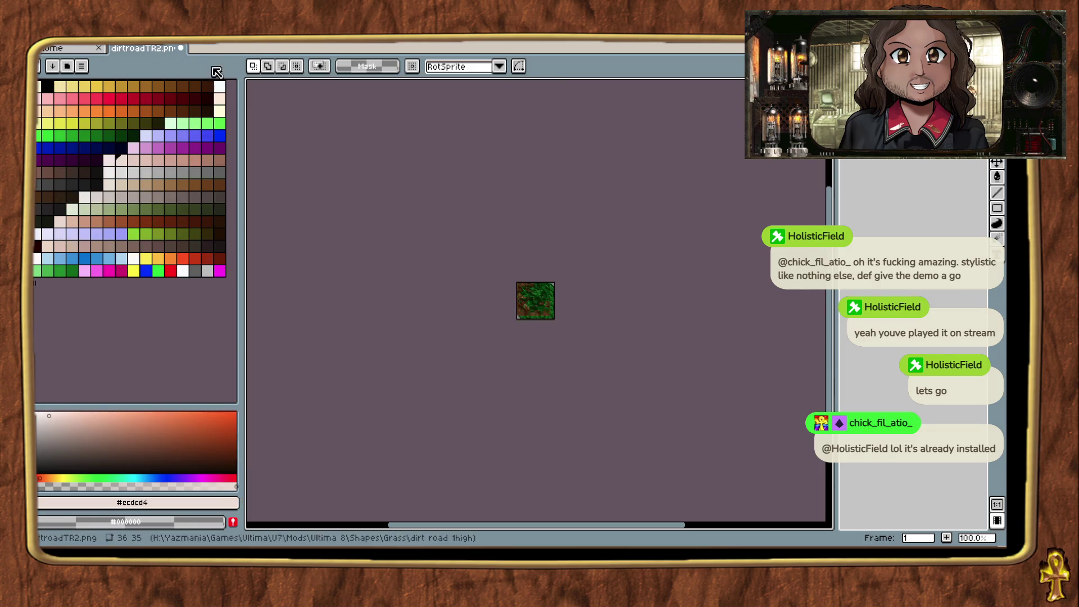
pyautogui.click(181, 48)
pyautogui.hotkey('alt', 'Tab')
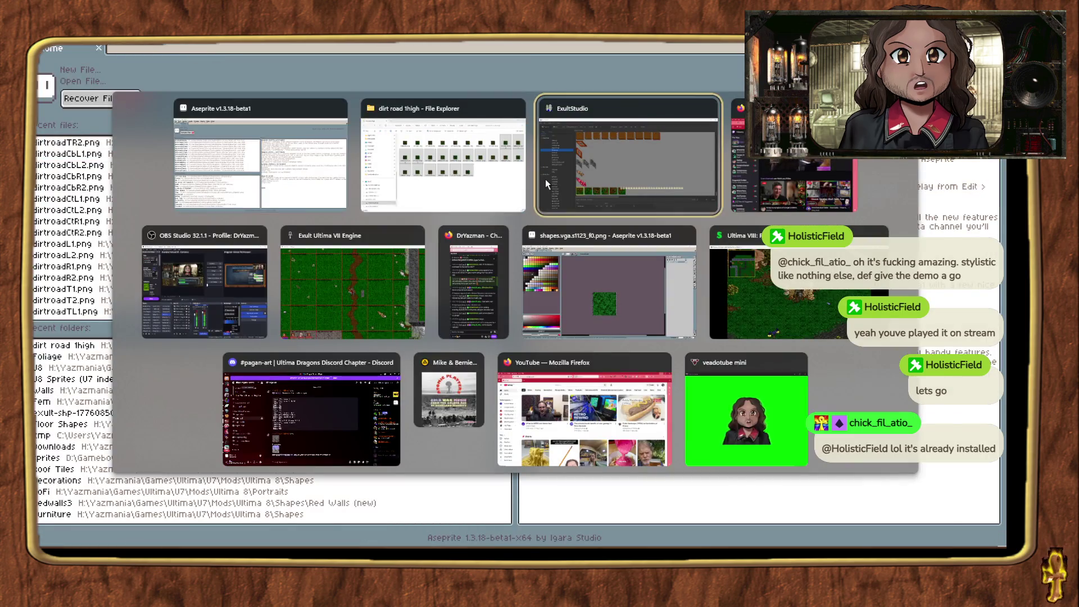
# Step: Import frames from the Shapes > Grass > dirt road 1high PNGs into the grass shape
pyautogui.click(545, 179)
pyautogui.rightClick(255, 406)
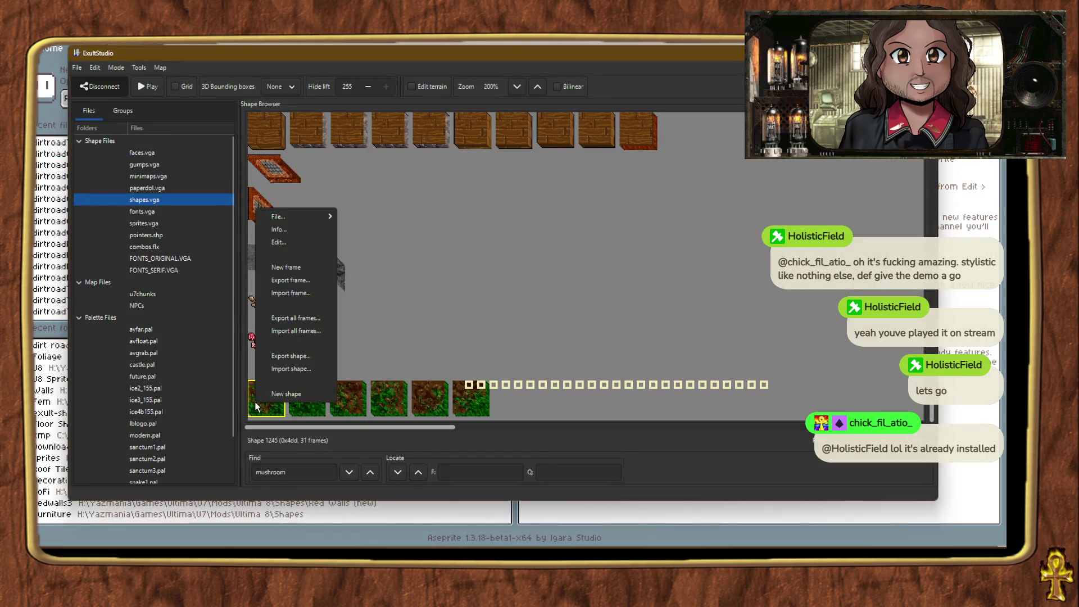
pyautogui.click(293, 331)
pyautogui.click(180, 423)
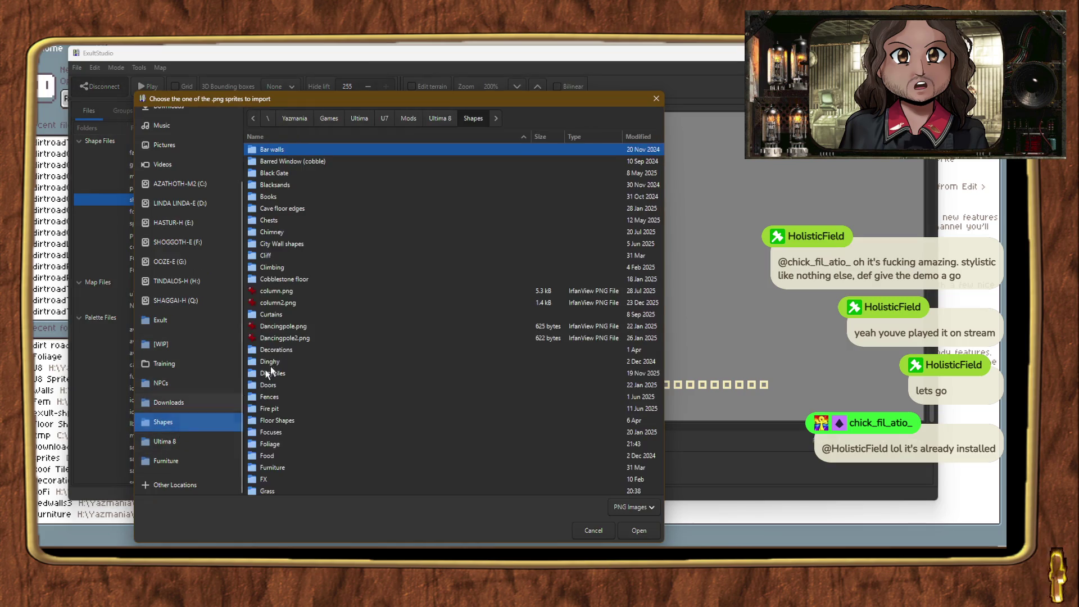
pyautogui.scroll(-2, 284, 405)
pyautogui.doubleClick(271, 412)
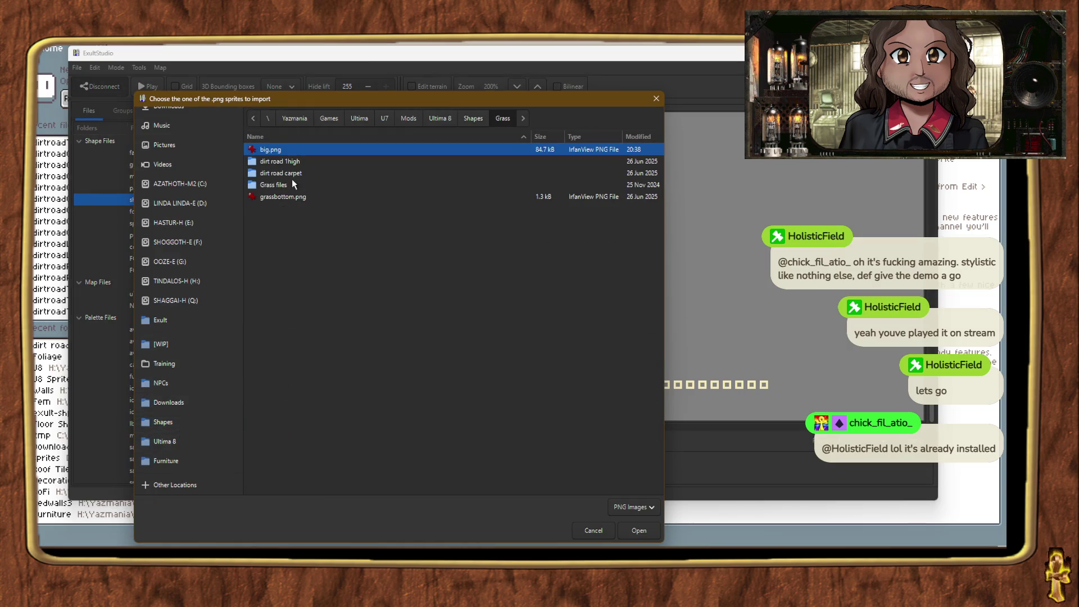
pyautogui.doubleClick(281, 162)
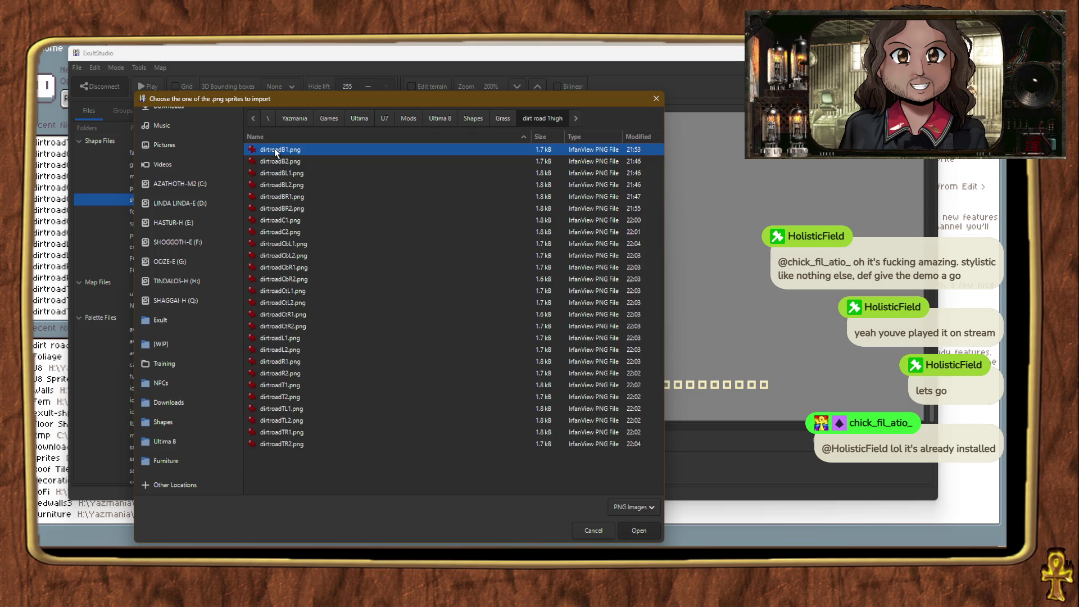
pyautogui.doubleClick(274, 149)
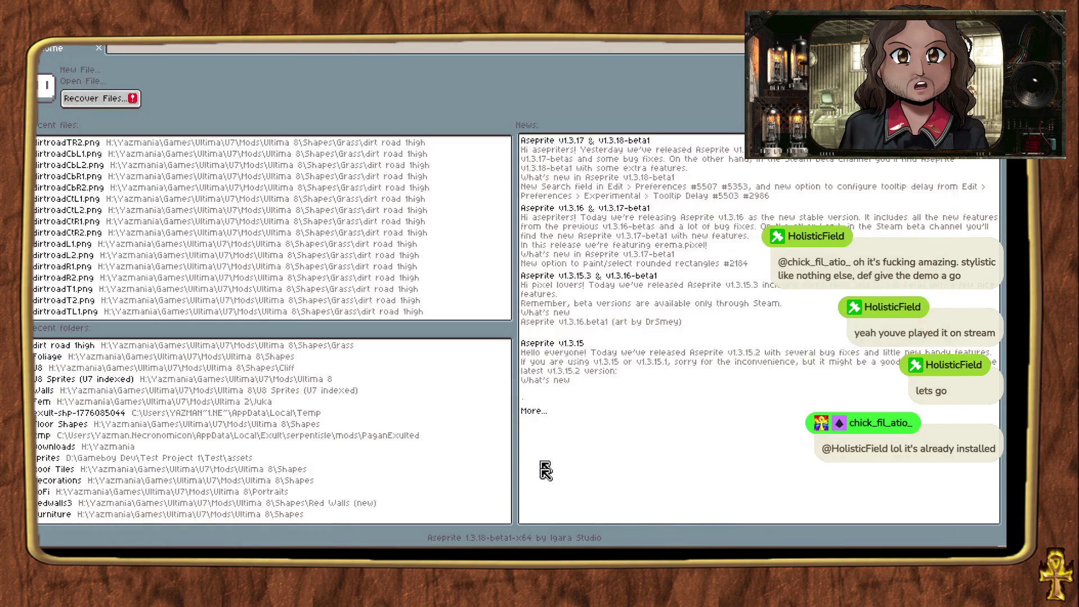
# Step: Drag dirtroadCbL2.png into Aseprite to inspect it, then close it and return to ExultStudio
pyautogui.click(565, 494)
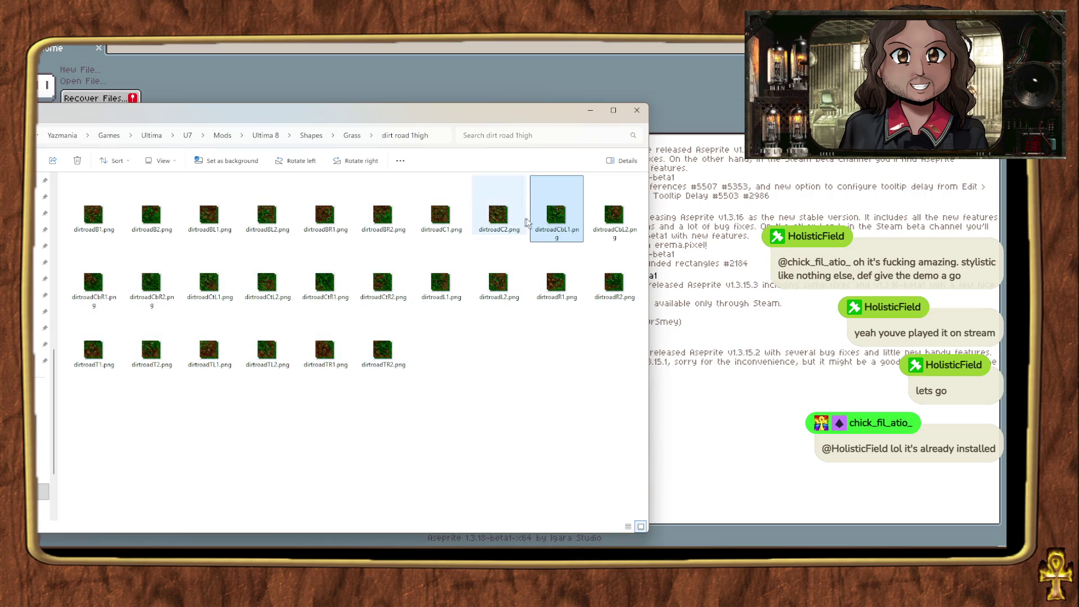
pyautogui.moveTo(614, 213)
pyautogui.mouseDown()
pyautogui.moveTo(494, 188)
pyautogui.moveTo(233, 63)
pyautogui.moveTo(247, 56)
pyautogui.mouseUp()
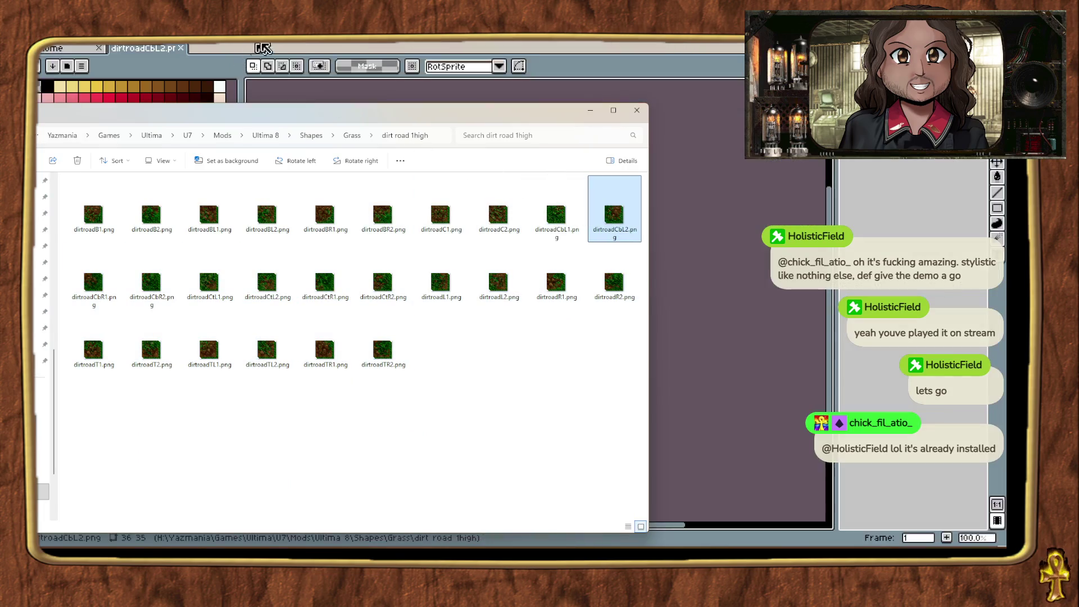
pyautogui.click(264, 51)
pyautogui.click(179, 51)
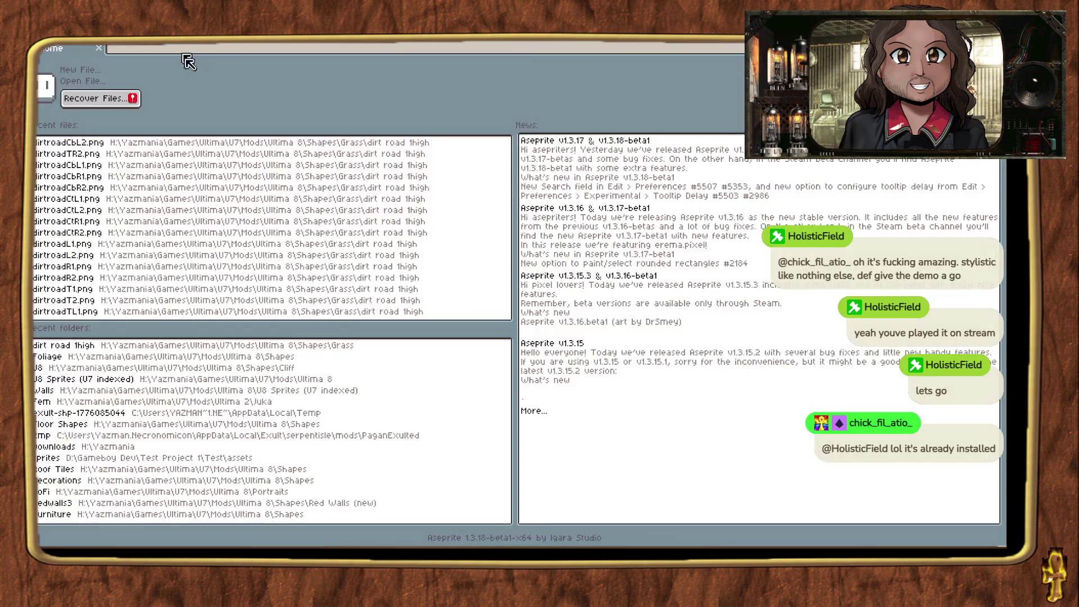
pyautogui.hotkey('alt', 'Tab')
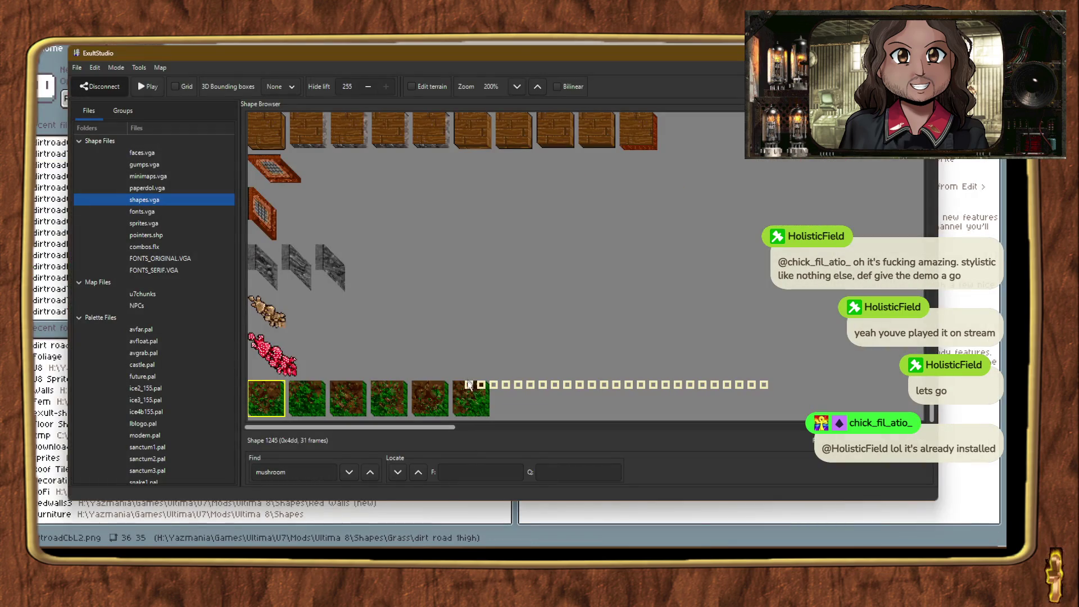
# Step: Import dirtroadC1.png from Shapes > Grass > dirt road 1high into the empty frame slot
pyautogui.rightClick(469, 387)
pyautogui.click(519, 284)
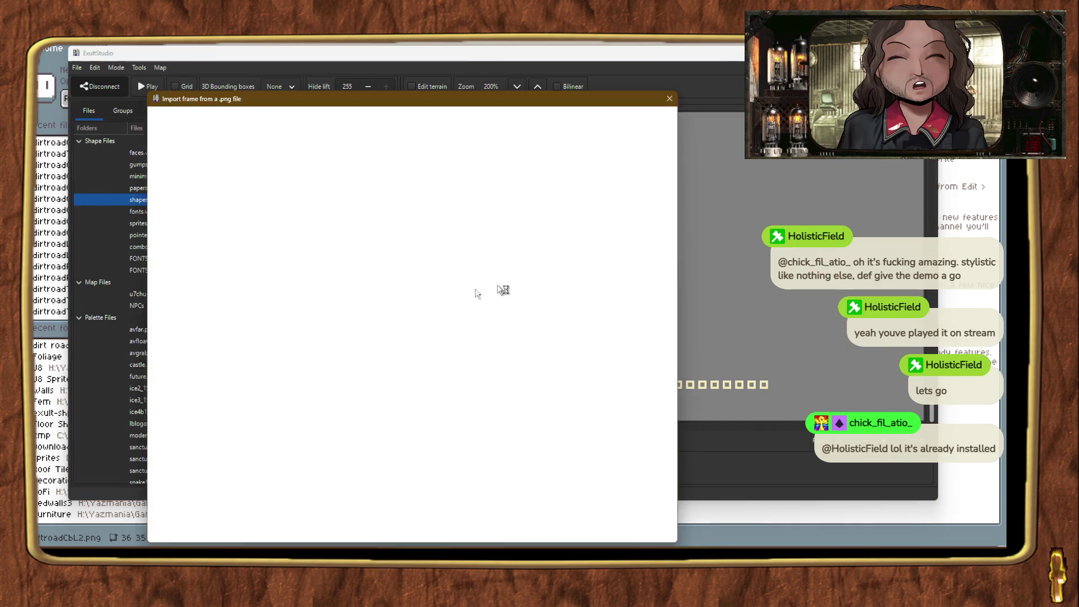
pyautogui.scroll(-3, 176, 416)
pyautogui.click(176, 422)
pyautogui.scroll(-5, 282, 394)
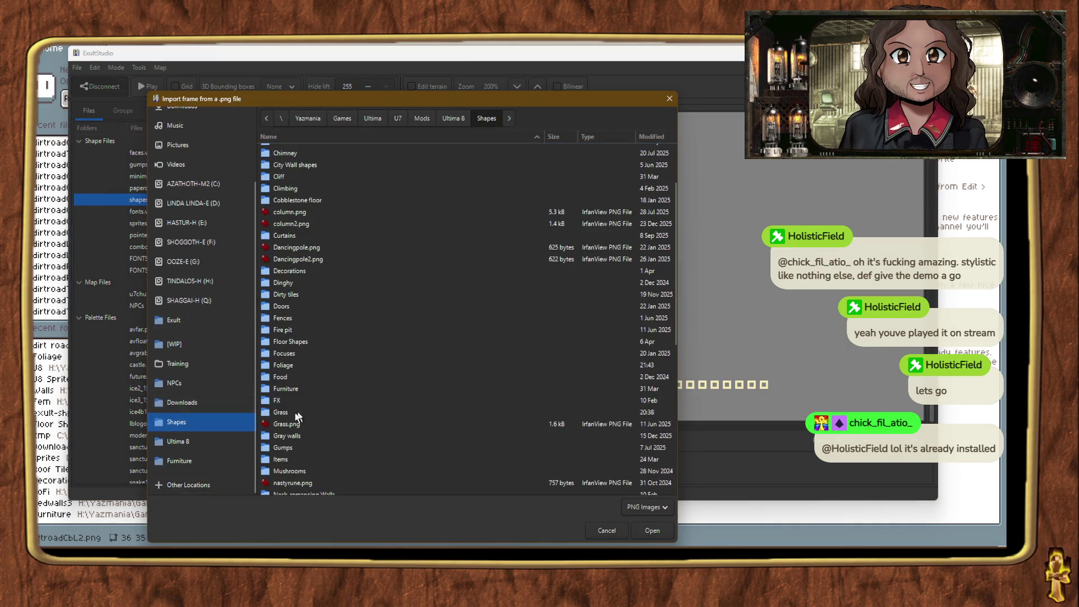
pyautogui.click(288, 414)
pyautogui.doubleClick(287, 413)
pyautogui.doubleClick(297, 164)
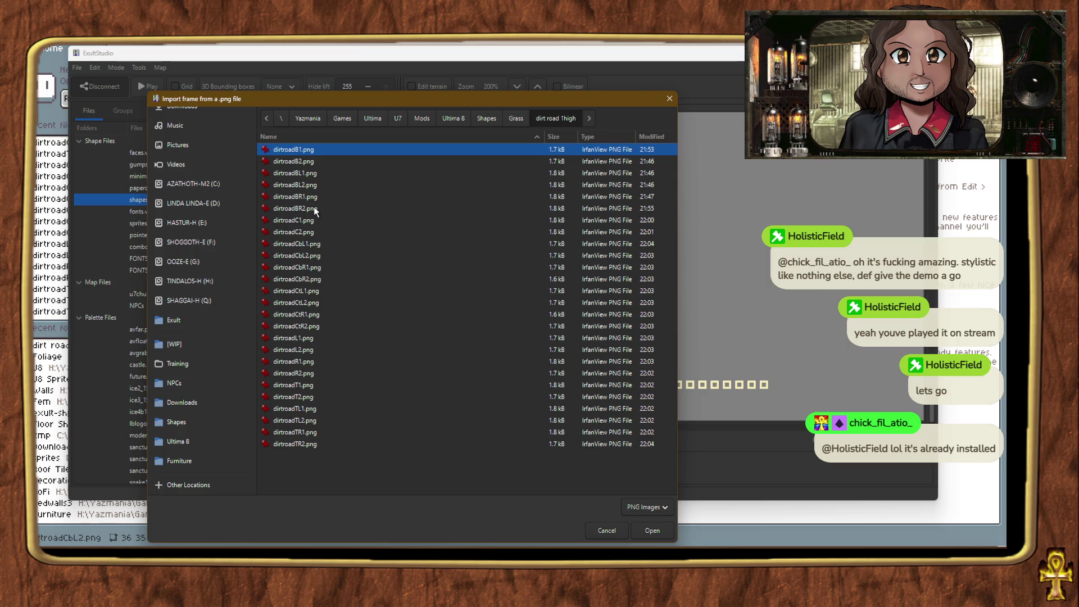
pyautogui.doubleClick(308, 222)
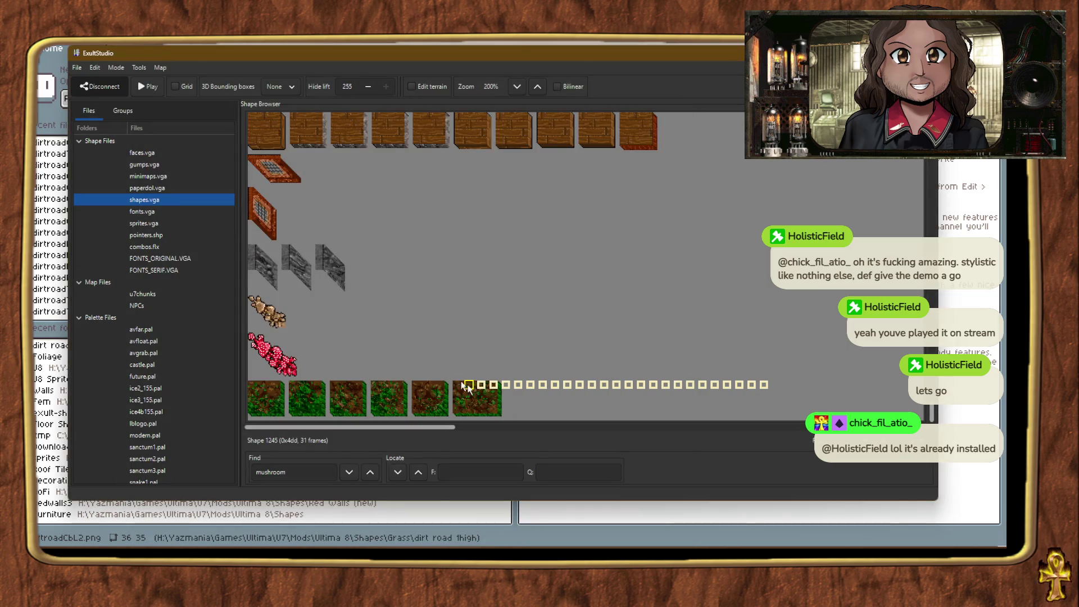
# Step: Import dirtroadC2.png from the same folder into the next empty frame slot
pyautogui.rightClick(481, 388)
pyautogui.click(517, 278)
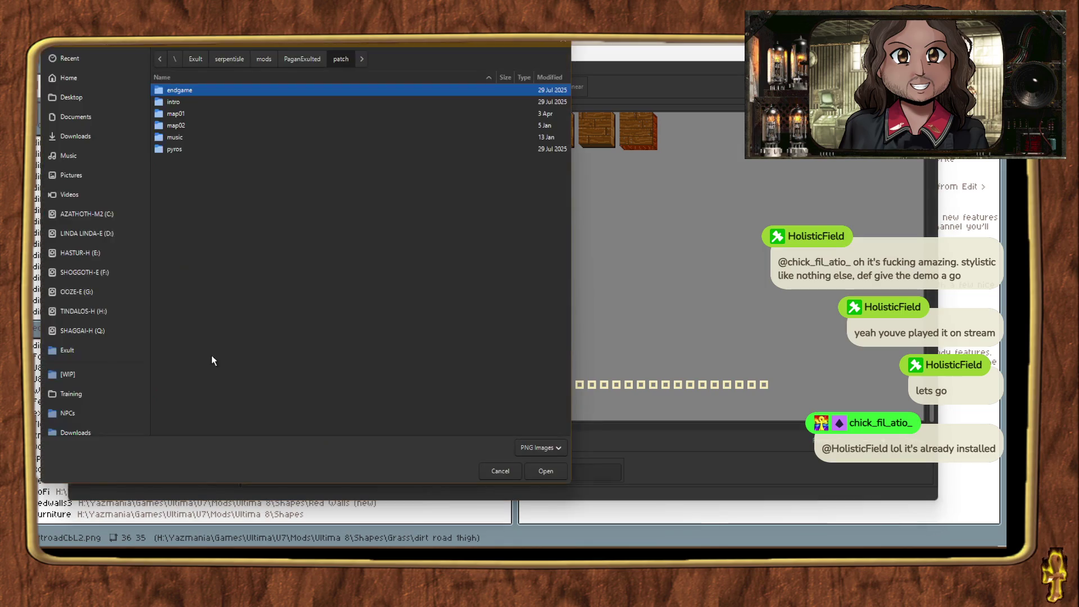
pyautogui.click(96, 362)
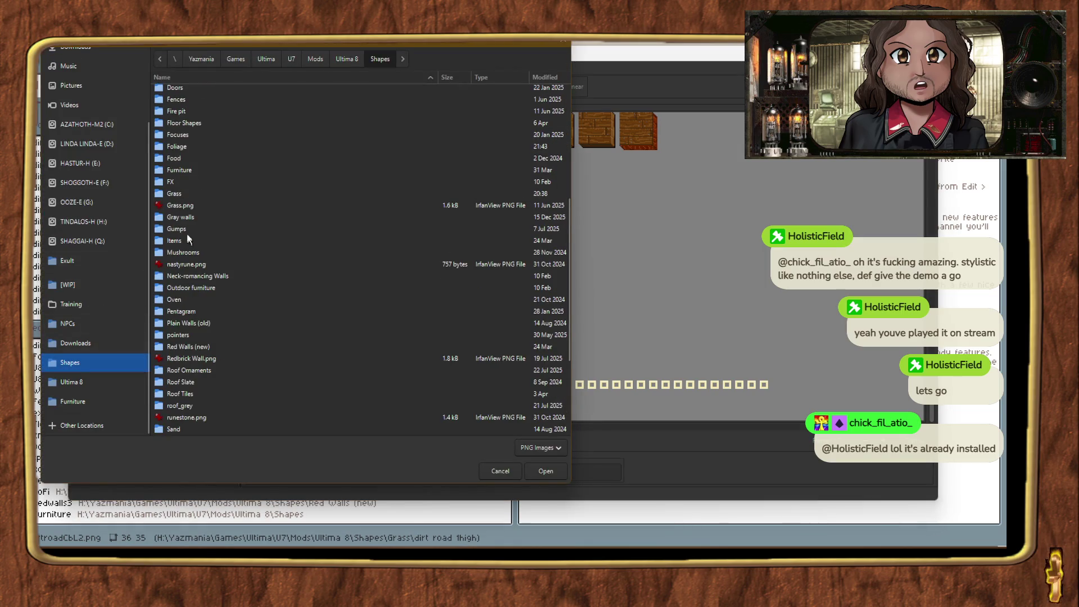
pyautogui.doubleClick(176, 194)
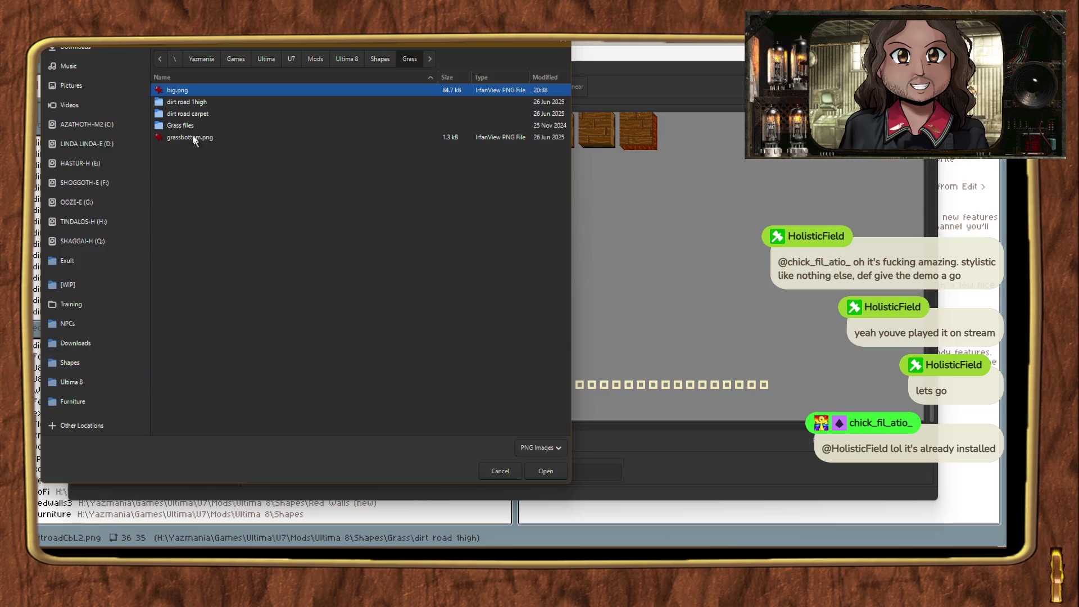
pyautogui.doubleClick(179, 104)
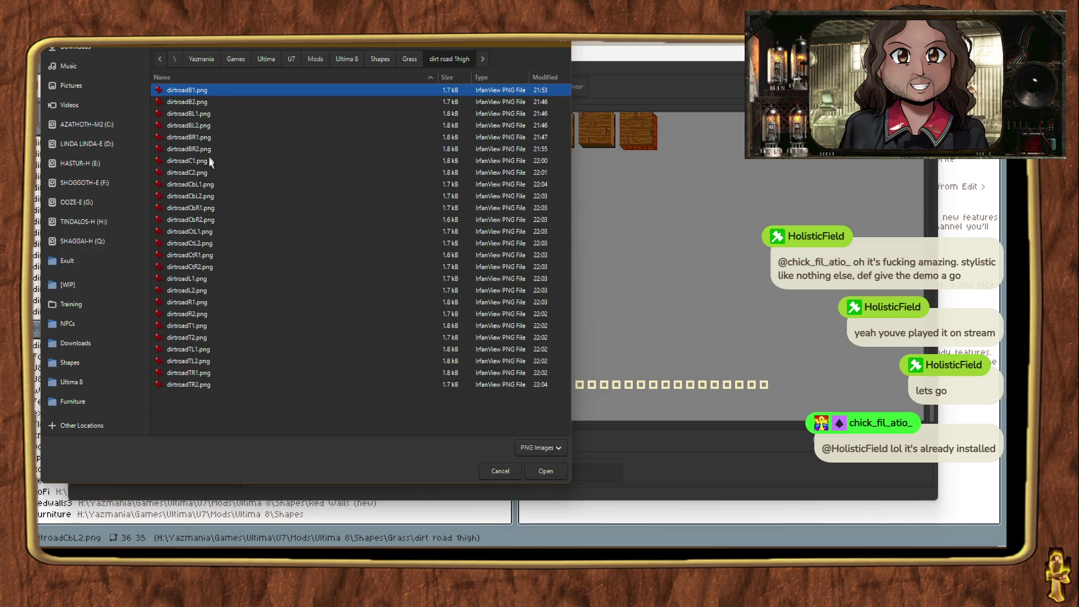
pyautogui.moveTo(277, 42)
pyautogui.mouseDown()
pyautogui.moveTo(867, 93)
pyautogui.moveTo(623, 72)
pyautogui.mouseUp()
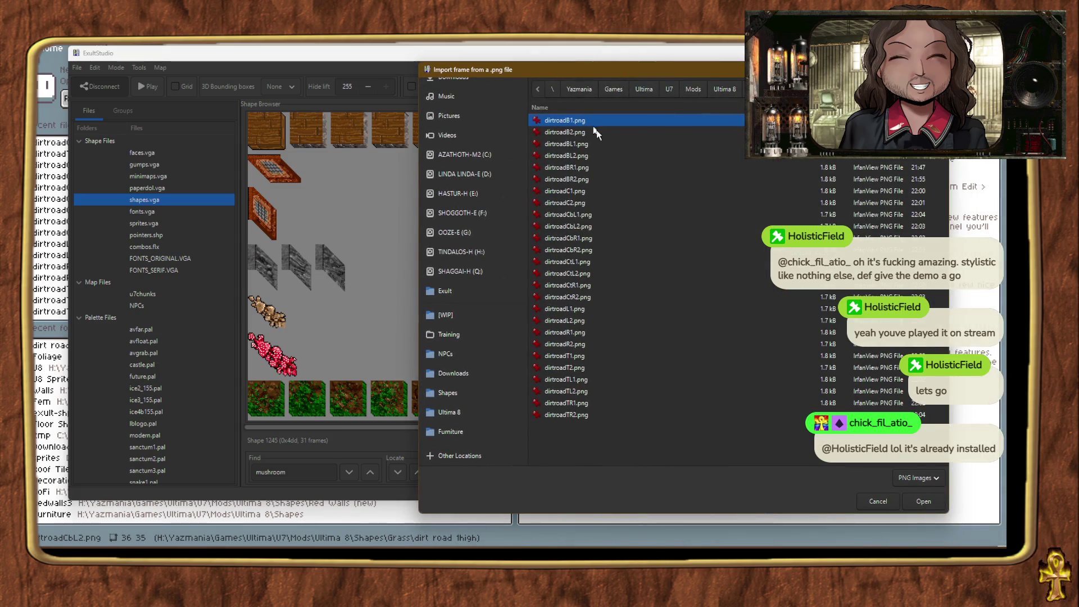
pyautogui.press('Down')
pyautogui.press('Down')
pyautogui.press('Down')
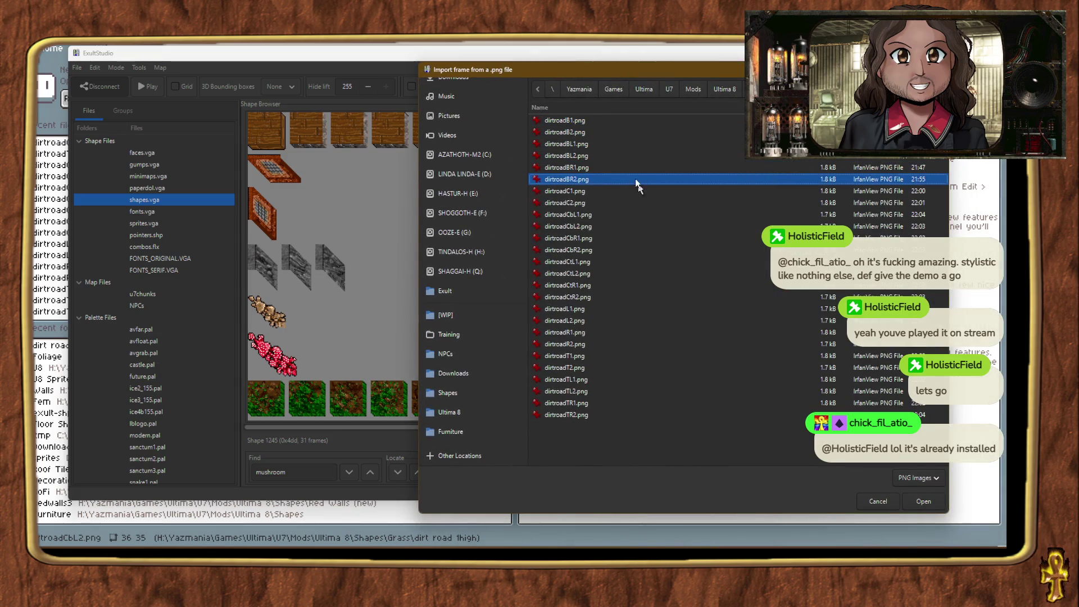
pyautogui.press('Down')
pyautogui.press('Down')
pyautogui.click(924, 501)
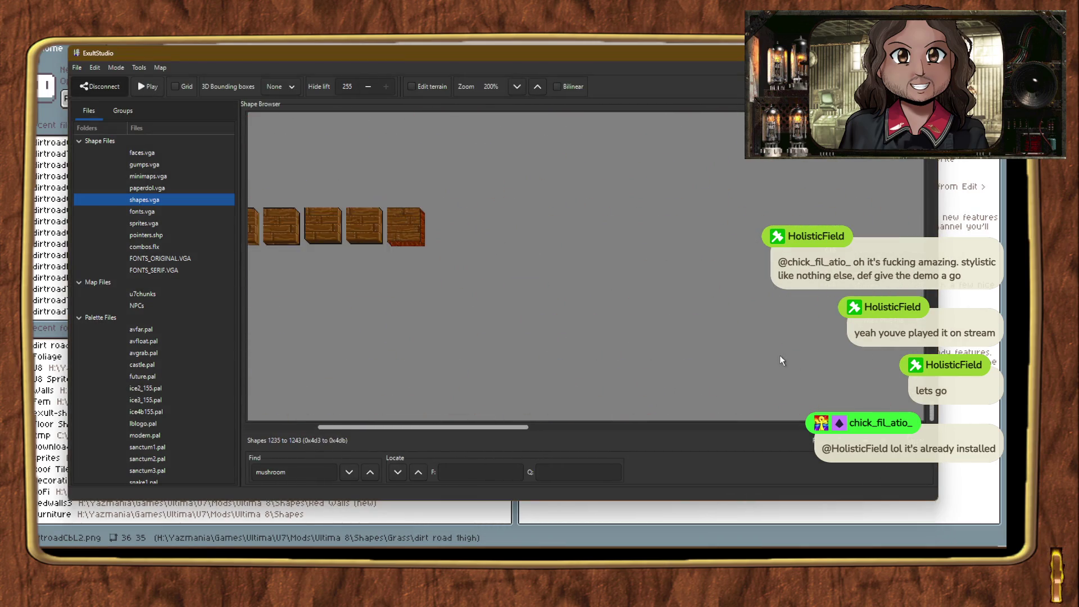
pyautogui.scroll(-2, 765, 348)
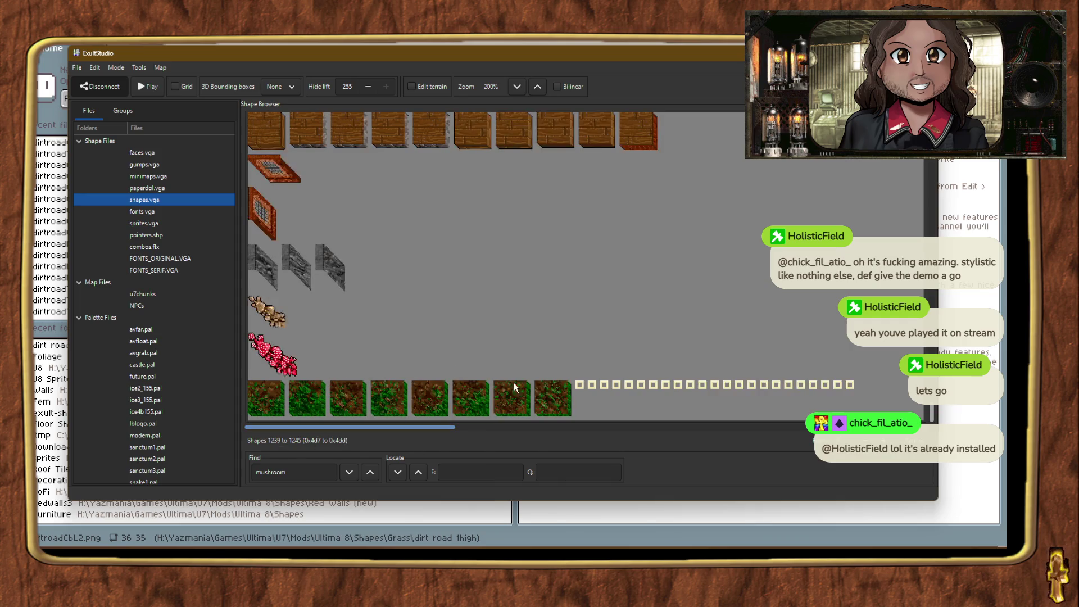
# Step: Import dirtroadCbL1.png from Shapes > Grass > dirt road 1high into the next empty frame
pyautogui.rightClick(579, 388)
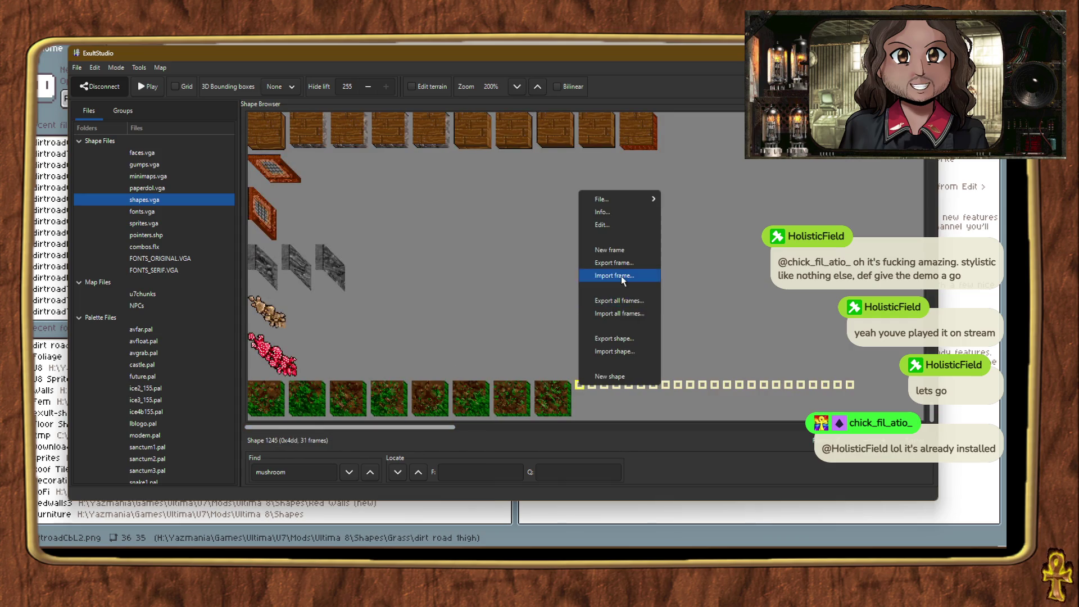
pyautogui.click(604, 279)
pyautogui.click(85, 359)
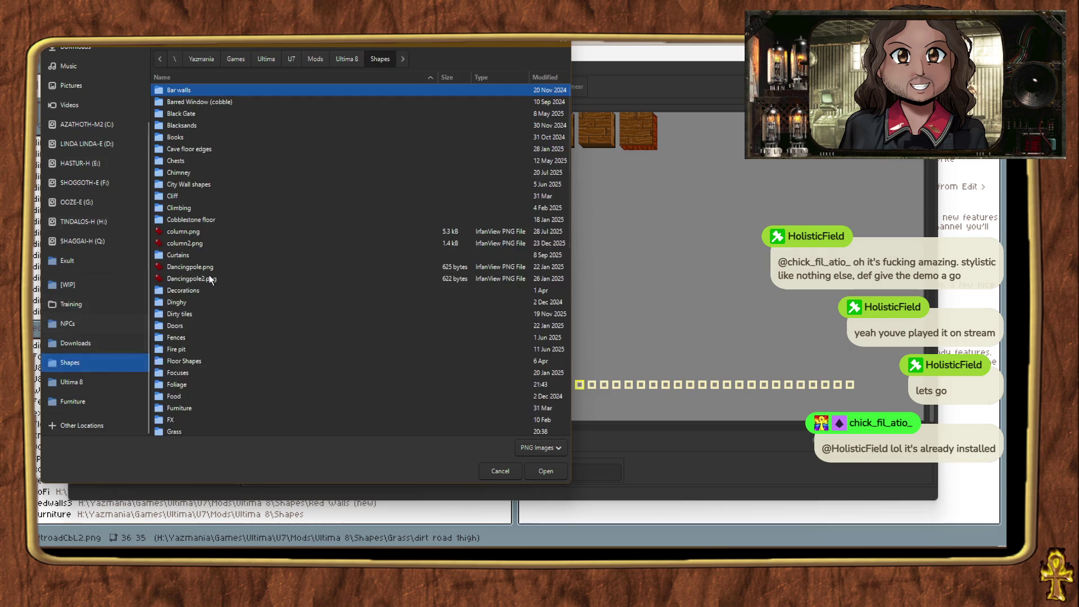
pyautogui.scroll(-3, 178, 407)
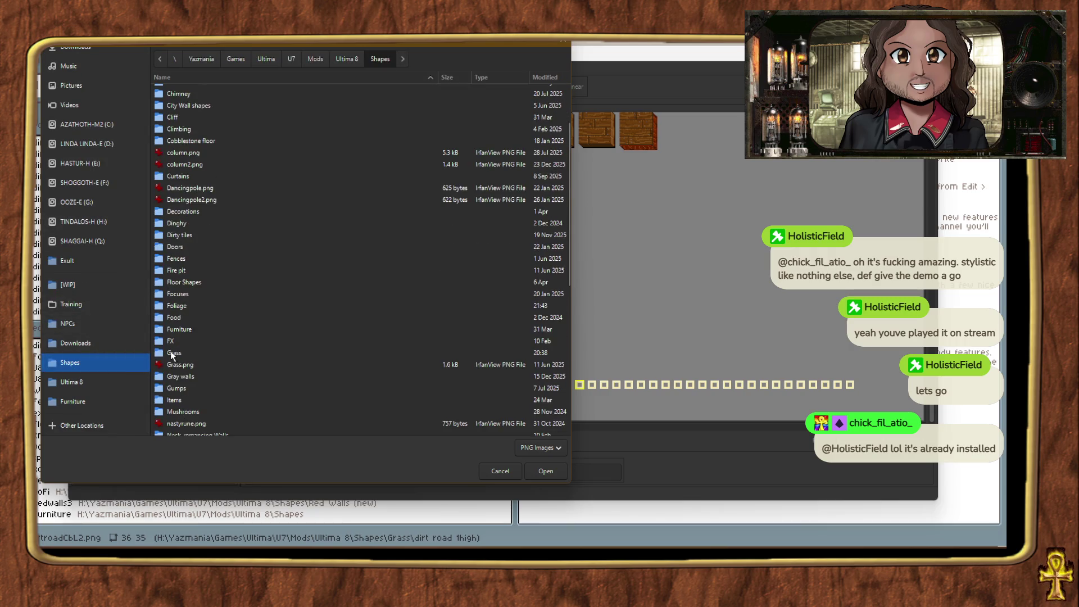
pyautogui.doubleClick(173, 353)
pyautogui.doubleClick(185, 103)
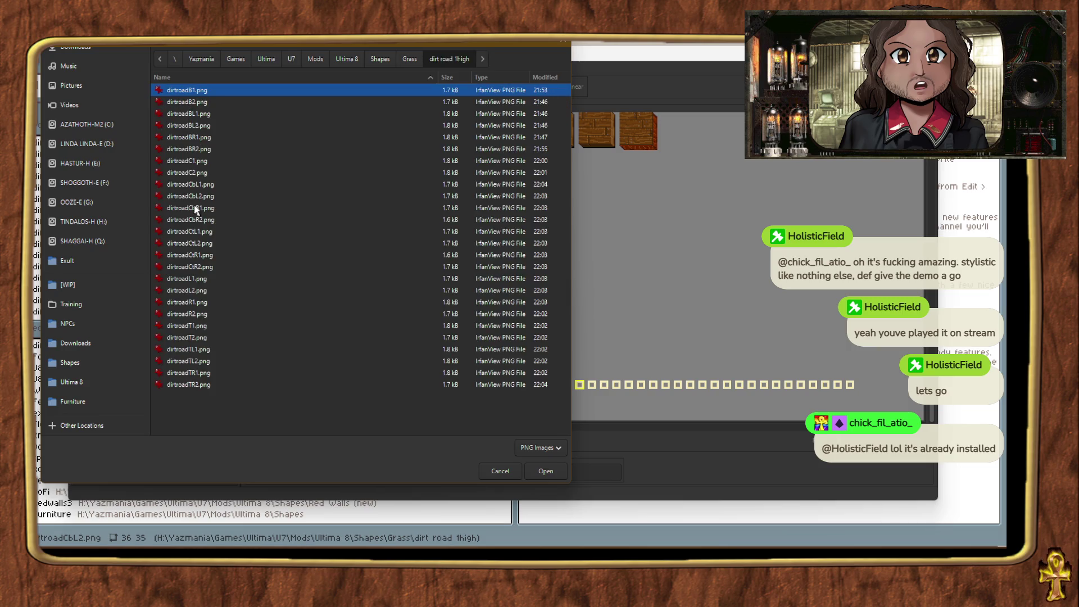
pyautogui.doubleClick(205, 184)
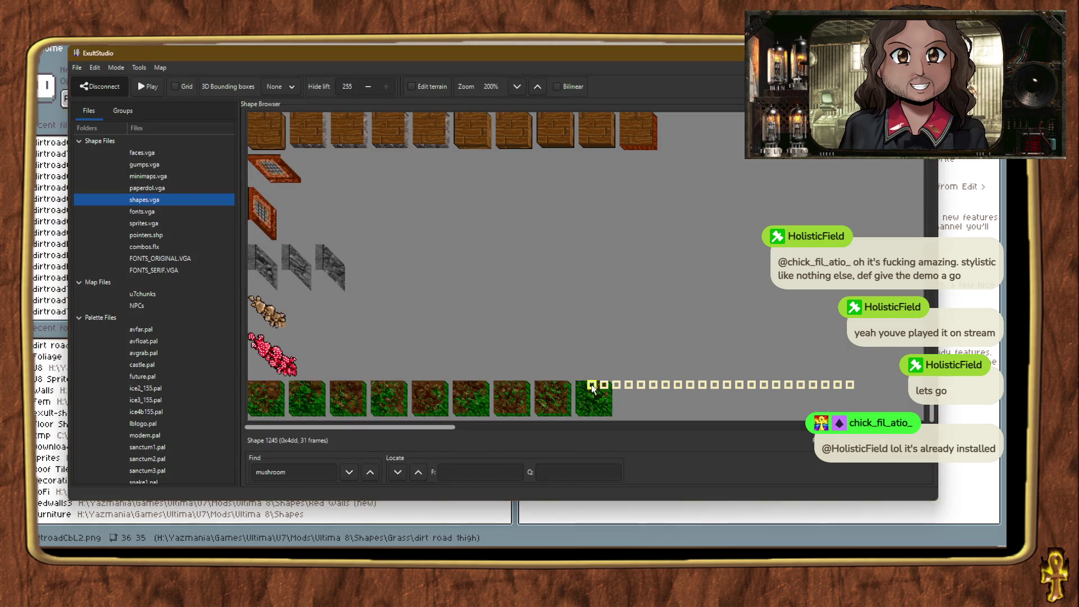
# Step: Import dirtroadCbL2.png from the dirt road 1high folder into the following empty frame
pyautogui.rightClick(593, 389)
pyautogui.click(647, 286)
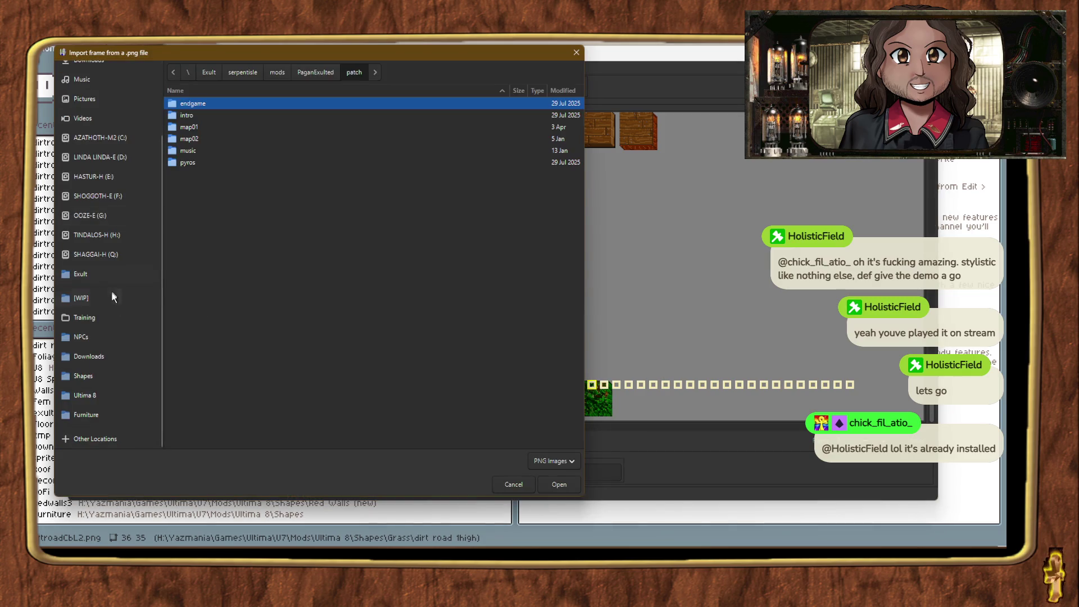
pyautogui.scroll(1, 97, 374)
pyautogui.click(97, 383)
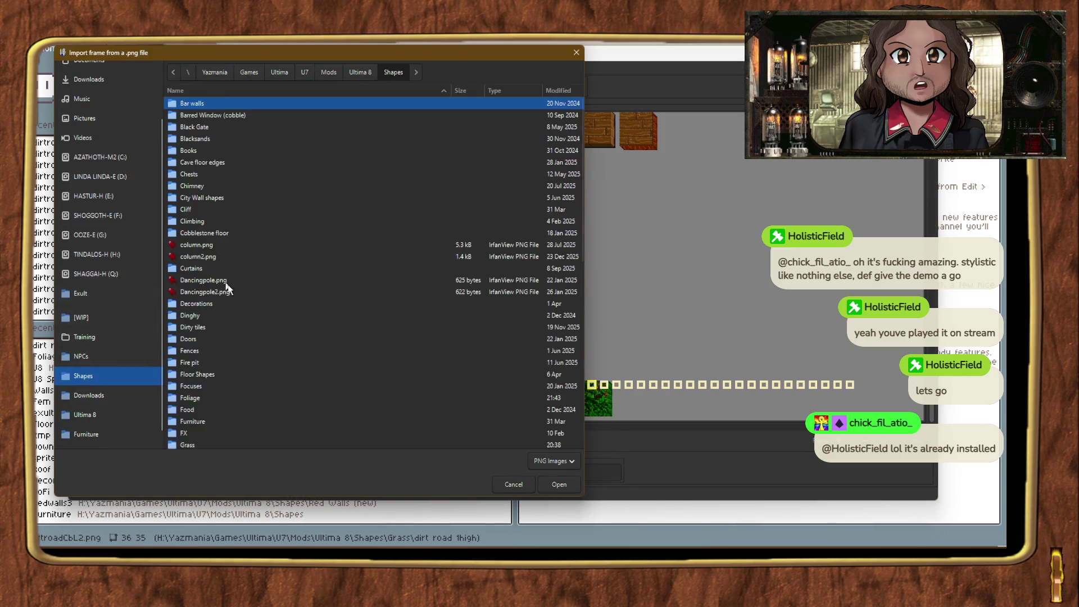
pyautogui.scroll(-5, 214, 295)
pyautogui.doubleClick(187, 286)
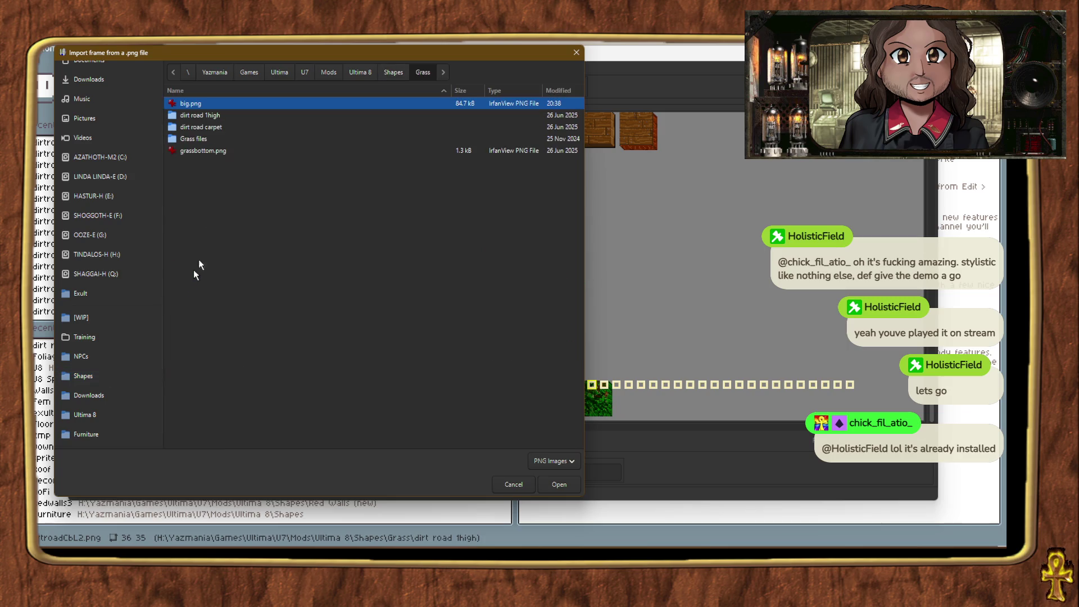
pyautogui.doubleClick(216, 116)
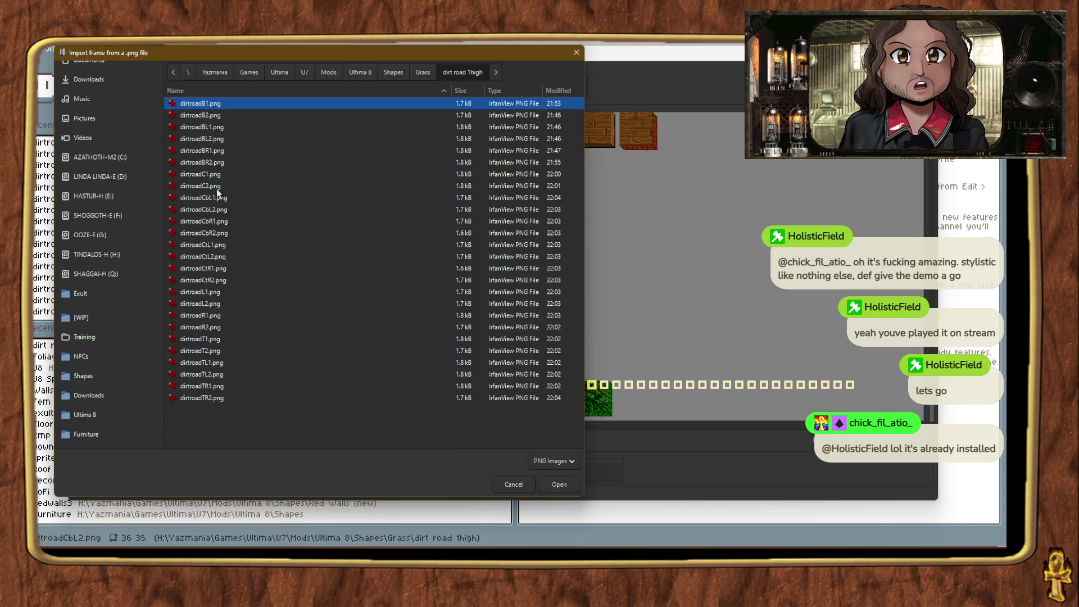
pyautogui.doubleClick(222, 209)
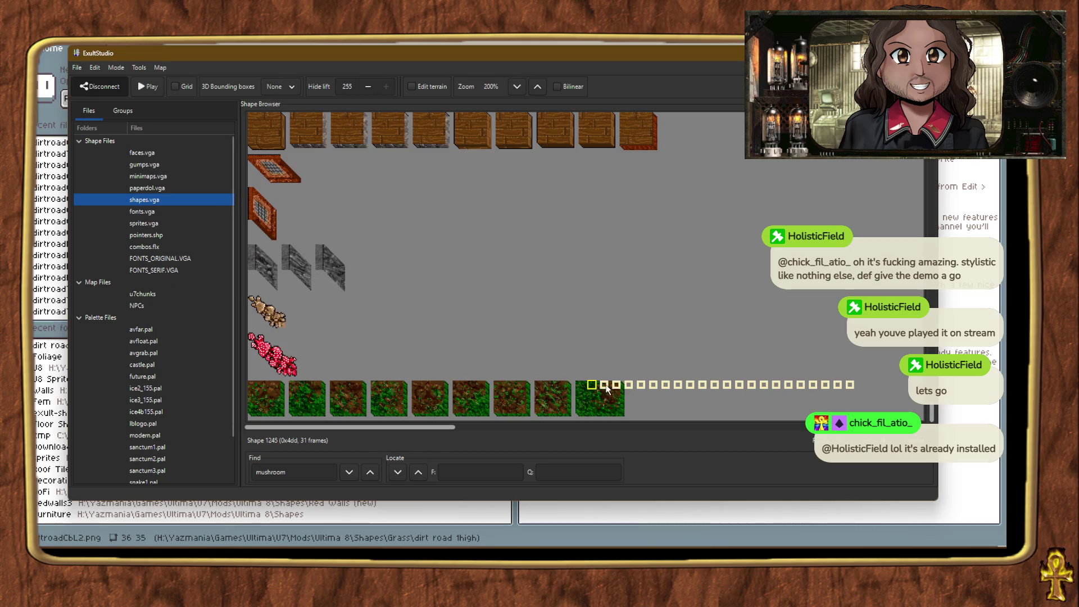
# Step: Import dirtroadCbR2.png from the dirt road 1high folder as the next frame
pyautogui.rightClick(606, 386)
pyautogui.click(646, 279)
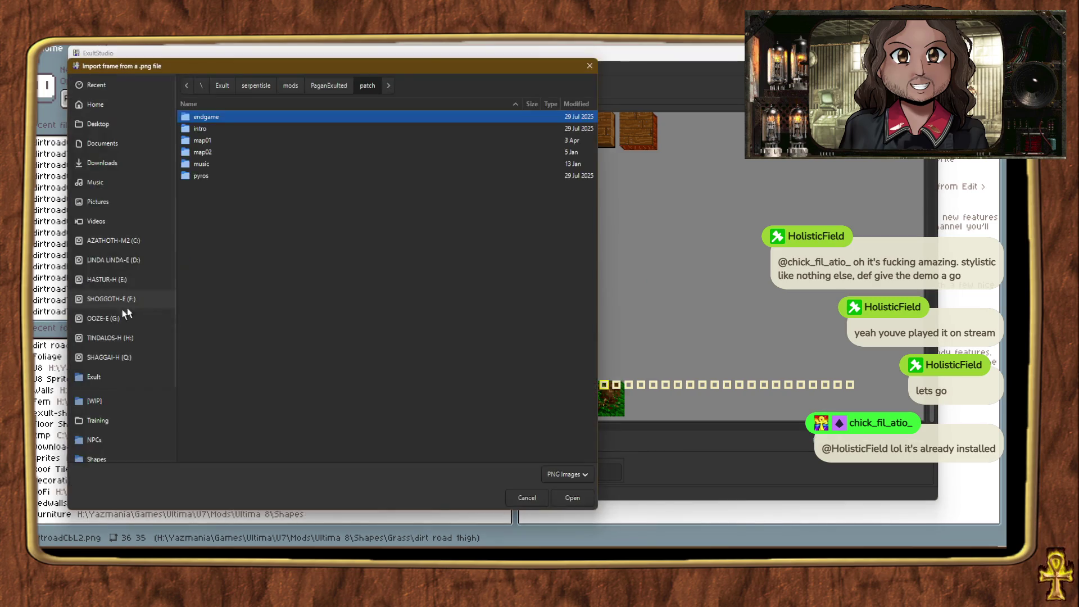
pyautogui.scroll(-3, 123, 337)
pyautogui.click(133, 369)
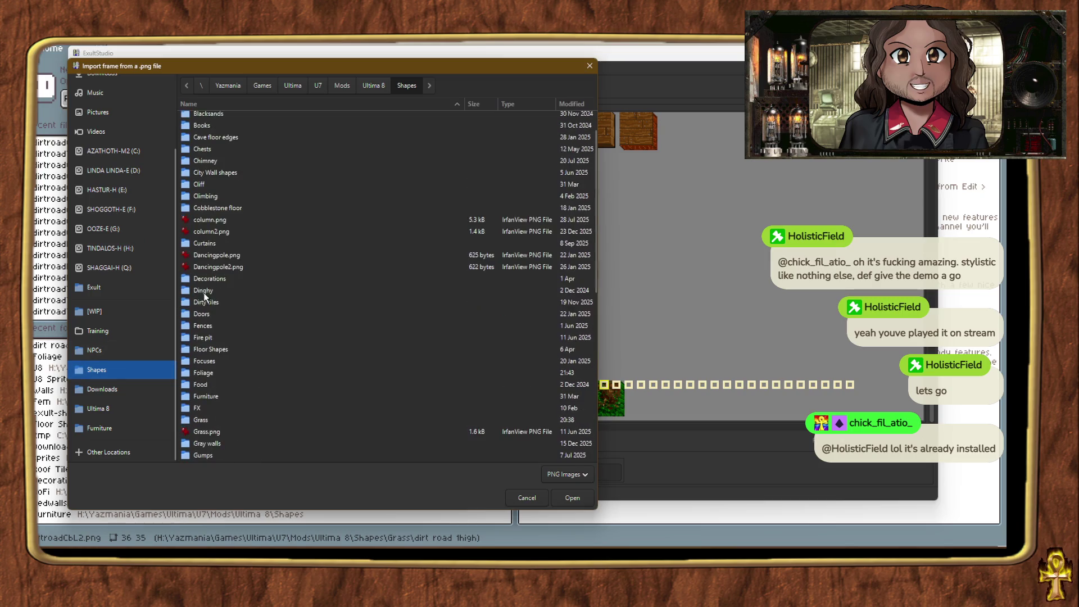
pyautogui.doubleClick(201, 420)
pyautogui.doubleClick(225, 128)
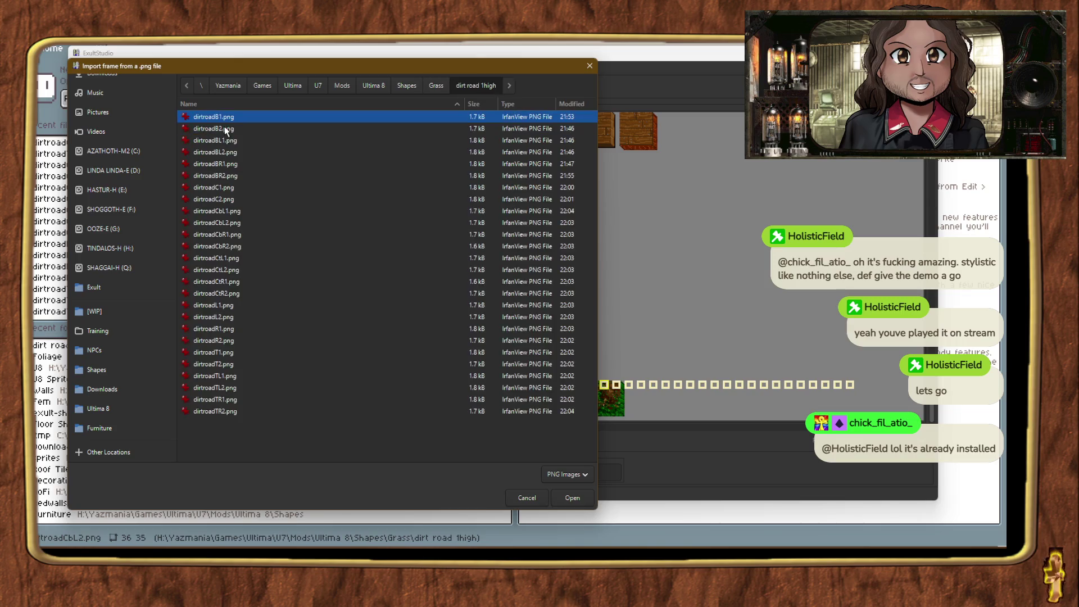
pyautogui.doubleClick(236, 245)
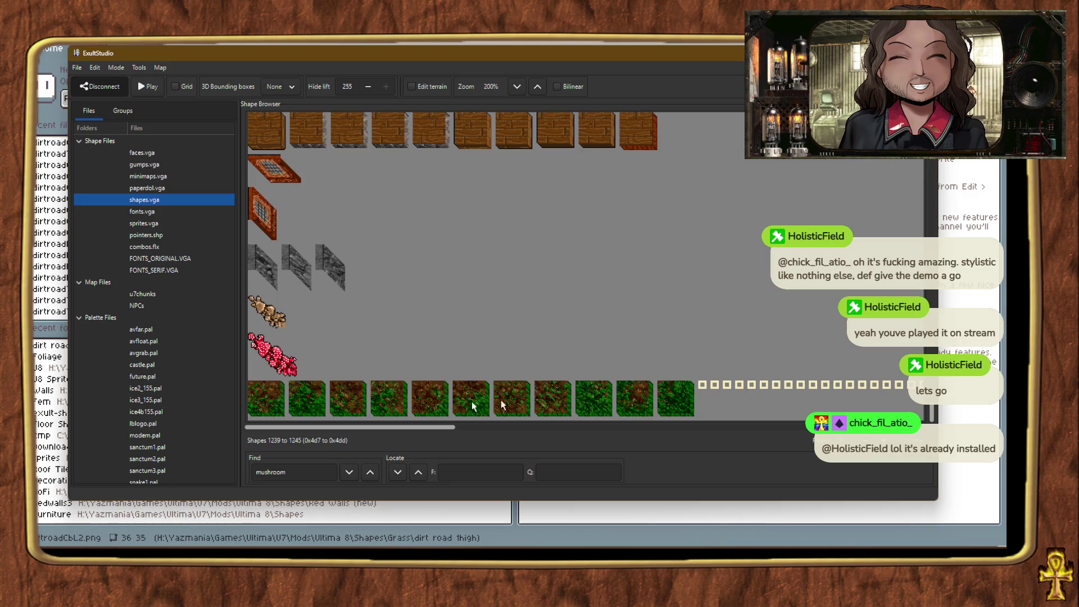
# Step: Step through the grass frames of shape 1245 up to the ninth frame
pyautogui.click(308, 402)
pyautogui.click(348, 404)
pyautogui.click(389, 402)
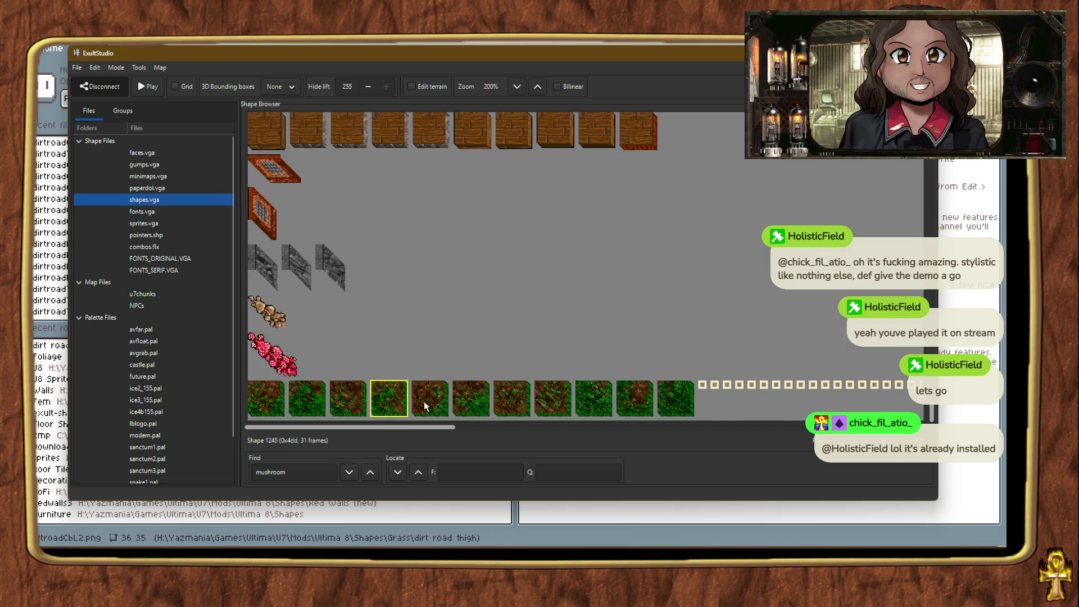
pyautogui.click(430, 402)
pyautogui.click(471, 402)
pyautogui.click(512, 402)
pyautogui.click(553, 402)
pyautogui.click(595, 403)
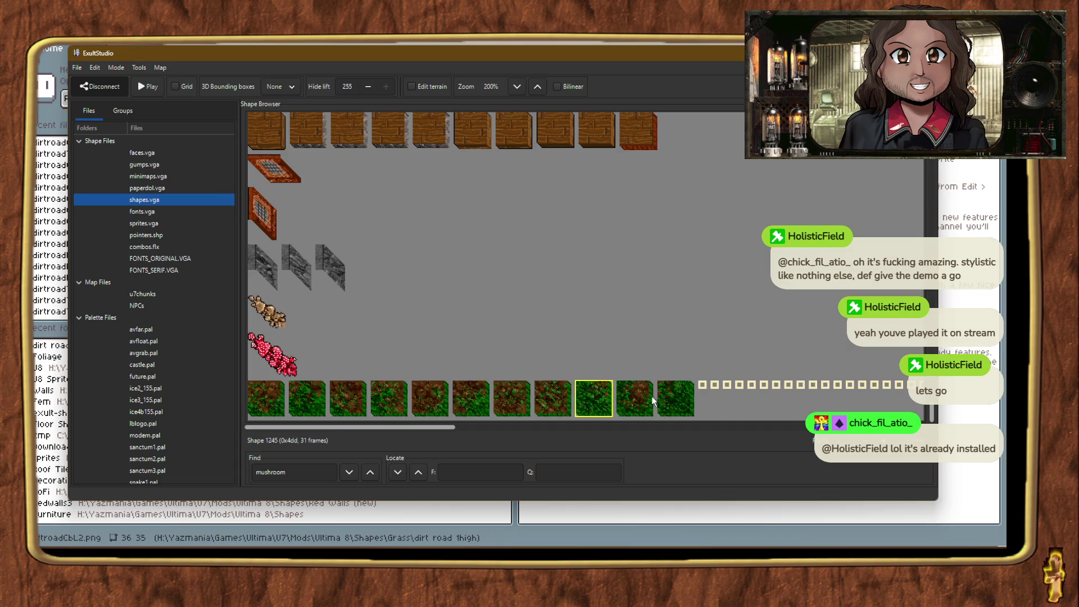
# Step: Replace the tenth grass frame with dirtroadCbL2.png from the dirt road 1high folder
pyautogui.rightClick(653, 401)
pyautogui.click(673, 288)
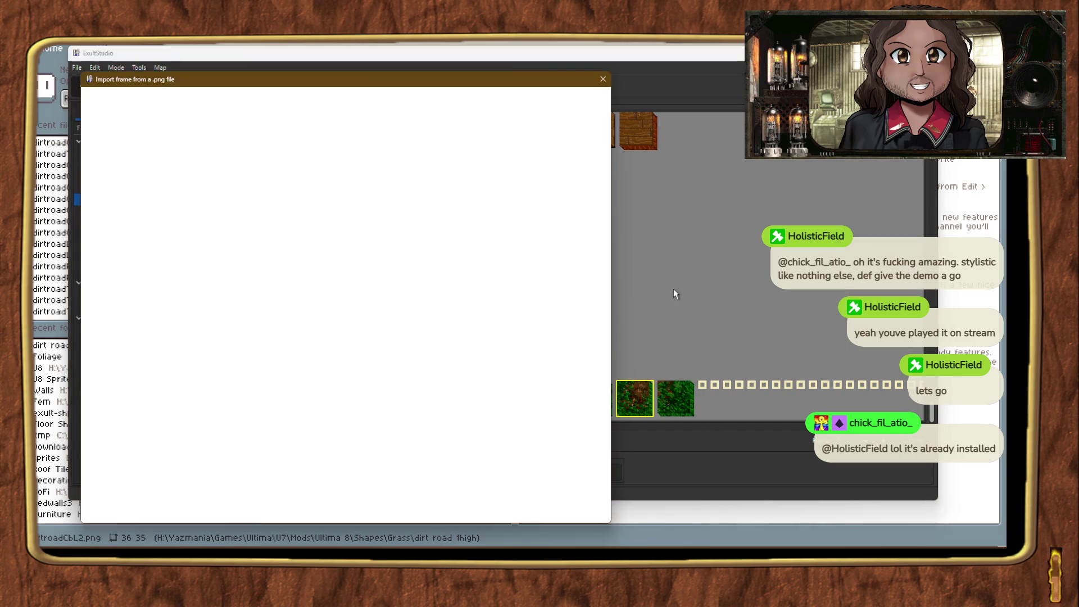
pyautogui.scroll(-2, 120, 358)
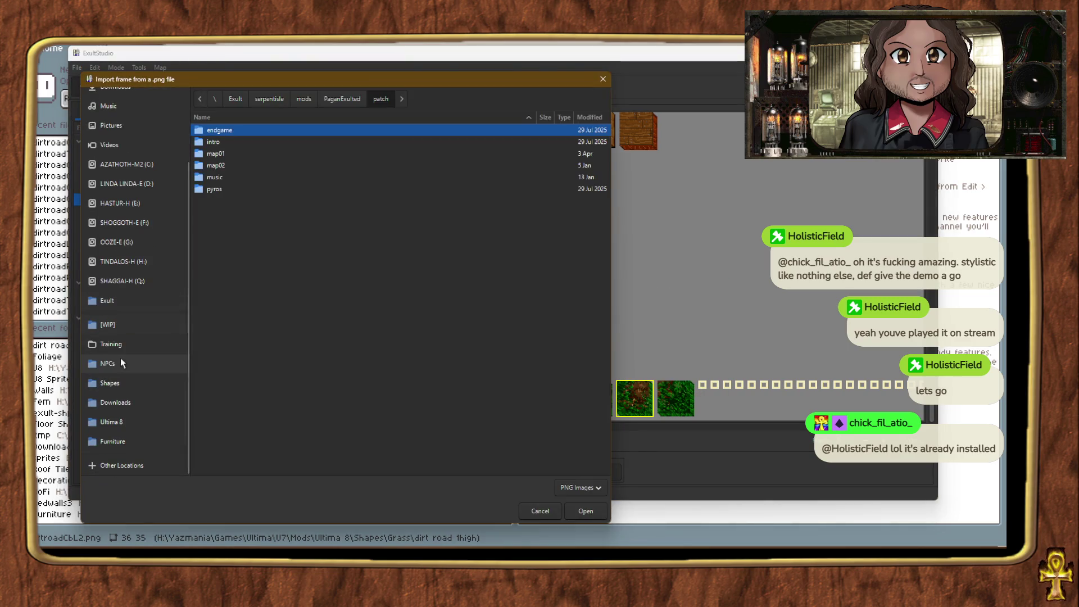
pyautogui.click(132, 386)
pyautogui.doubleClick(210, 470)
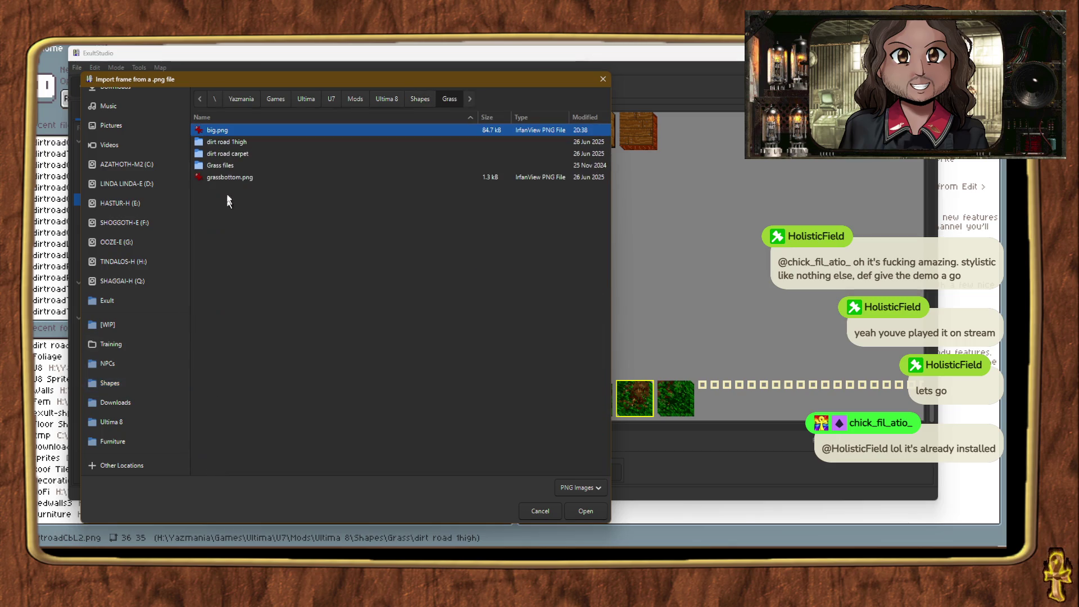
pyautogui.doubleClick(230, 143)
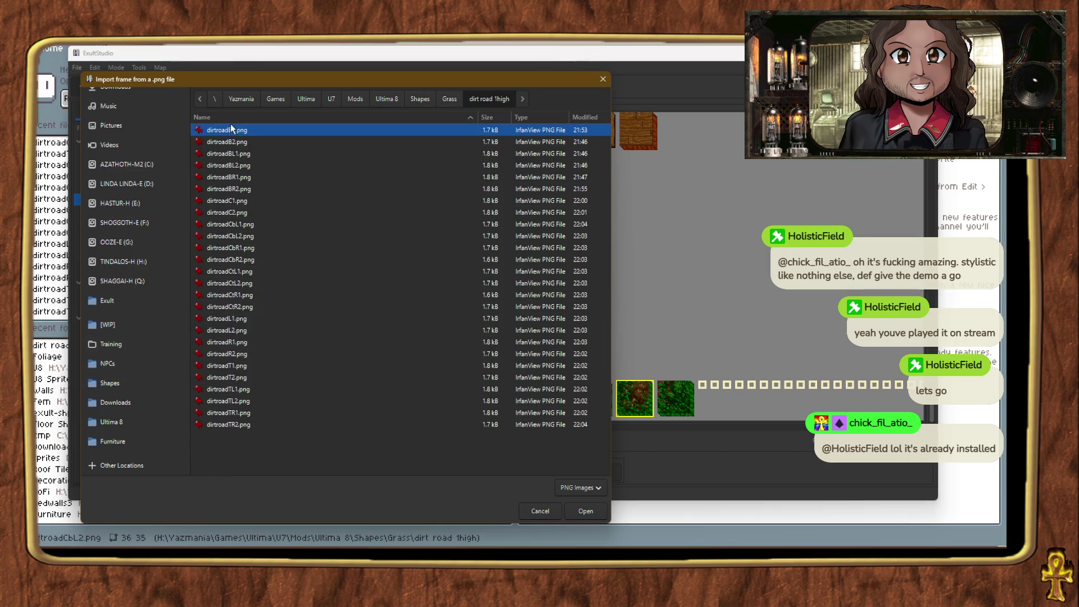
pyautogui.press('Down')
pyautogui.press('Down')
pyautogui.press('Down')
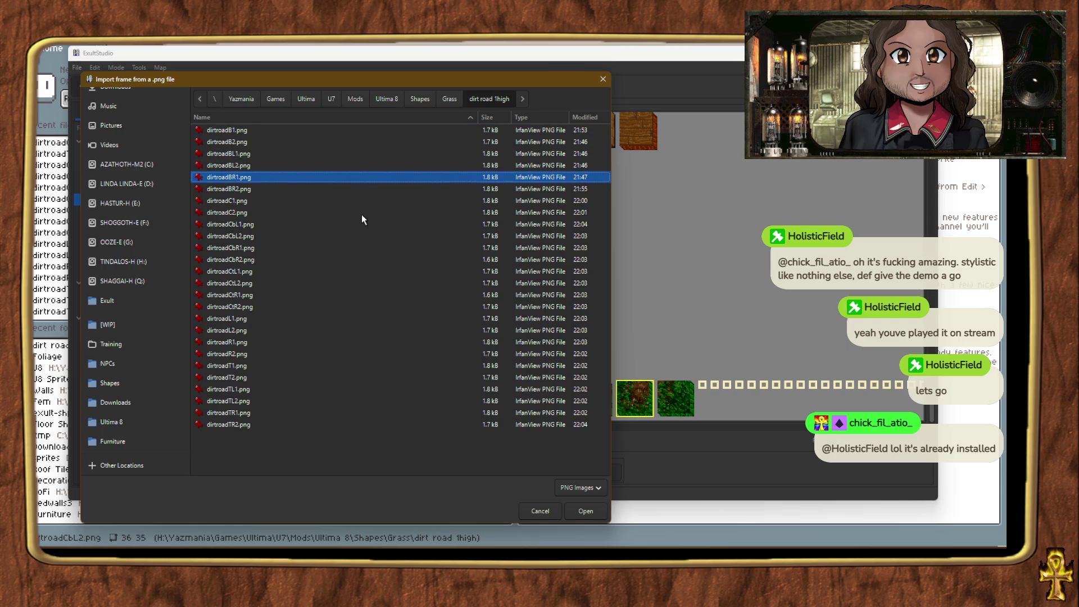
pyautogui.press('Down')
pyautogui.press('Down')
pyautogui.press('Down')
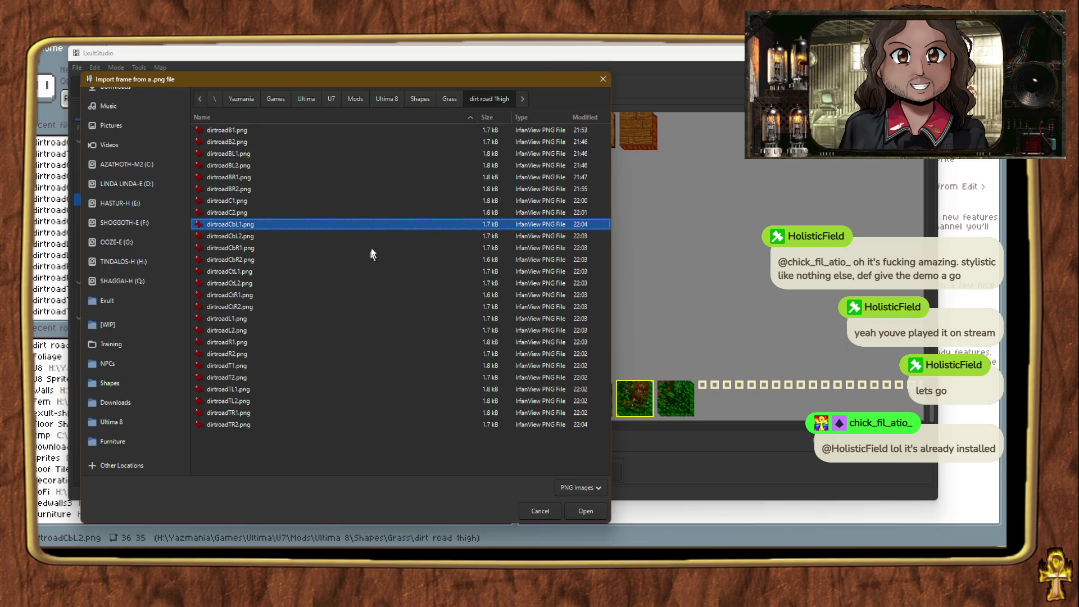
pyautogui.click(385, 232)
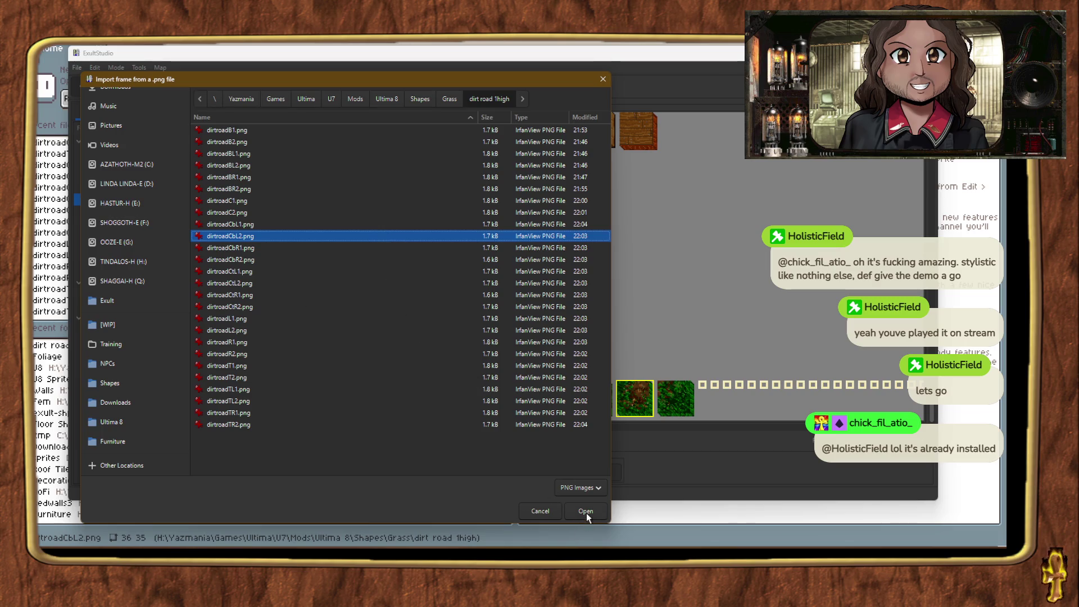
pyautogui.click(529, 512)
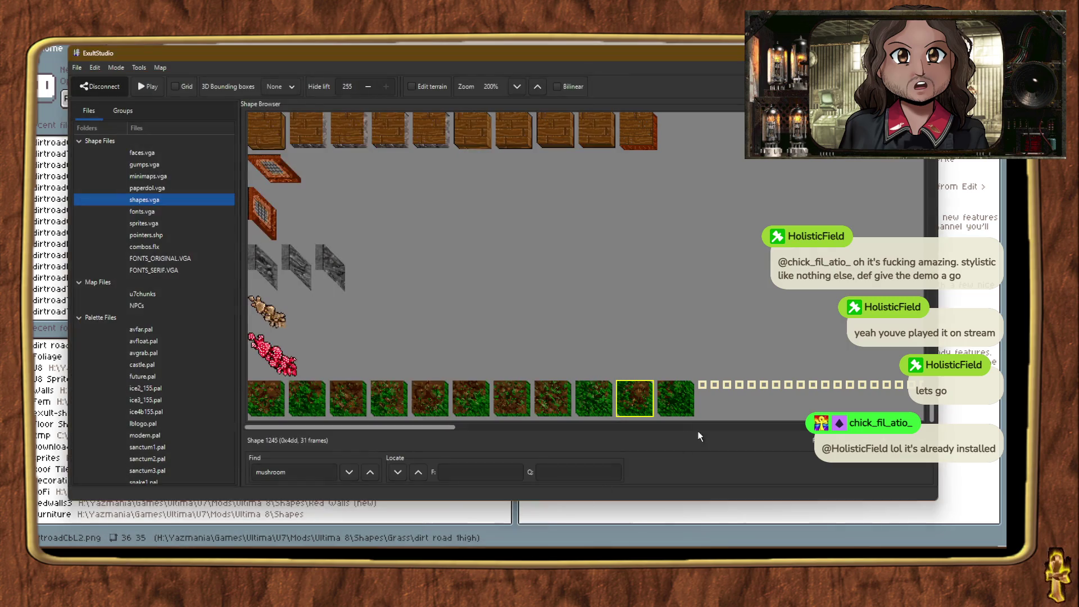
# Step: Replace the last grass frame with a dirt road image from the dirt road 1high folder
pyautogui.click(689, 397)
pyautogui.rightClick(682, 401)
pyautogui.click(738, 298)
pyautogui.scroll(-5, 140, 357)
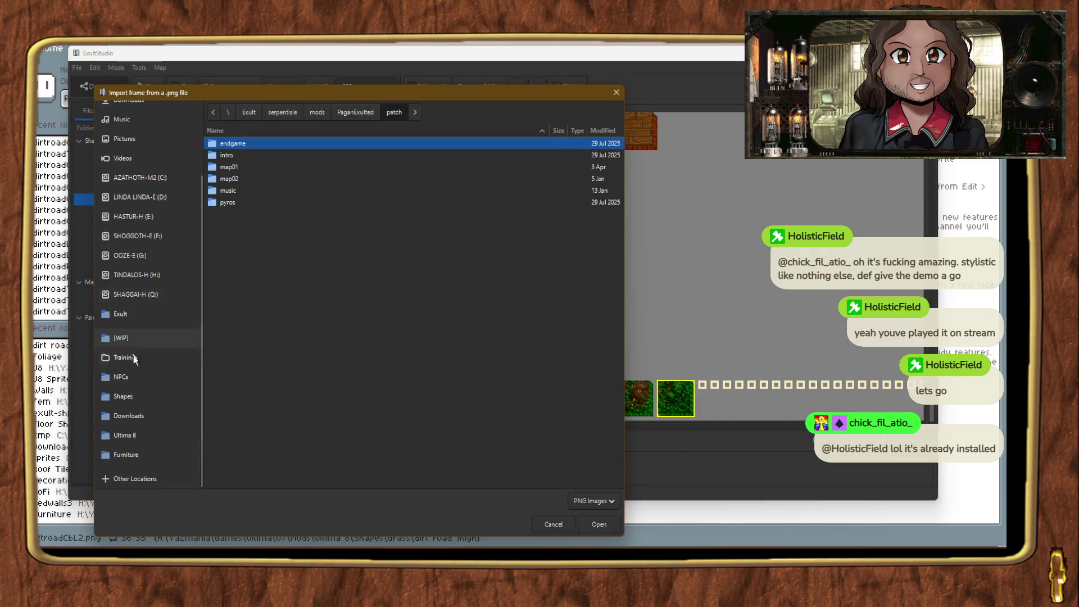
pyautogui.click(137, 397)
pyautogui.scroll(-5, 243, 298)
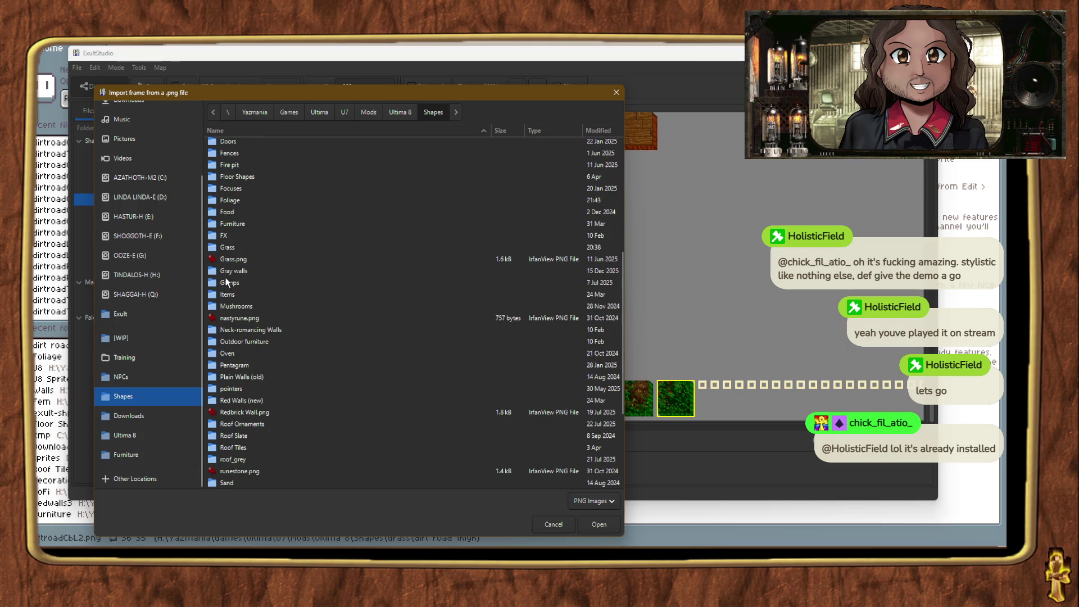
pyautogui.doubleClick(228, 247)
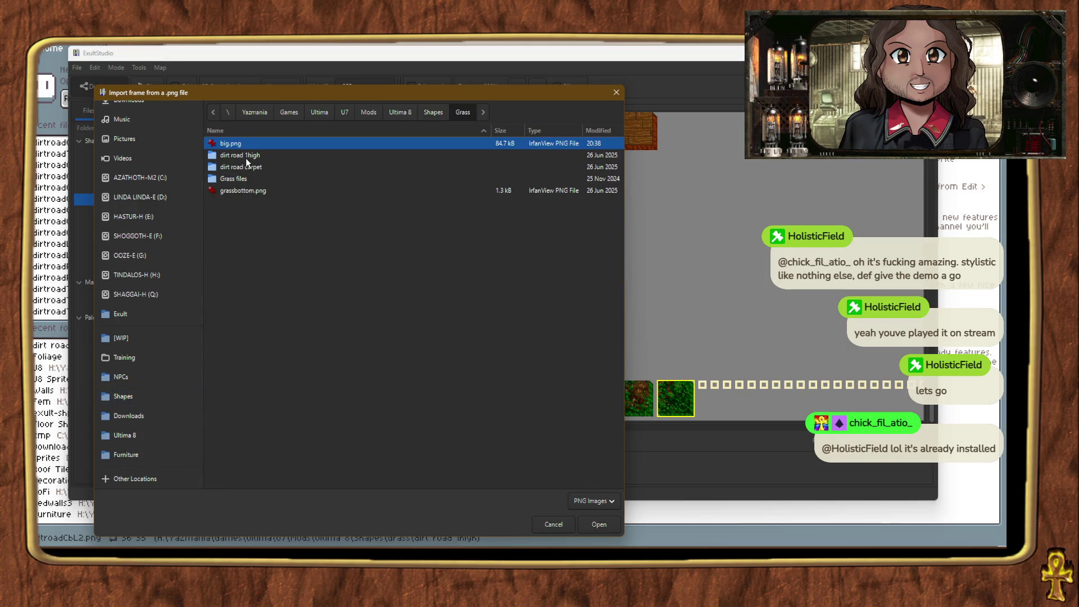
pyautogui.doubleClick(245, 156)
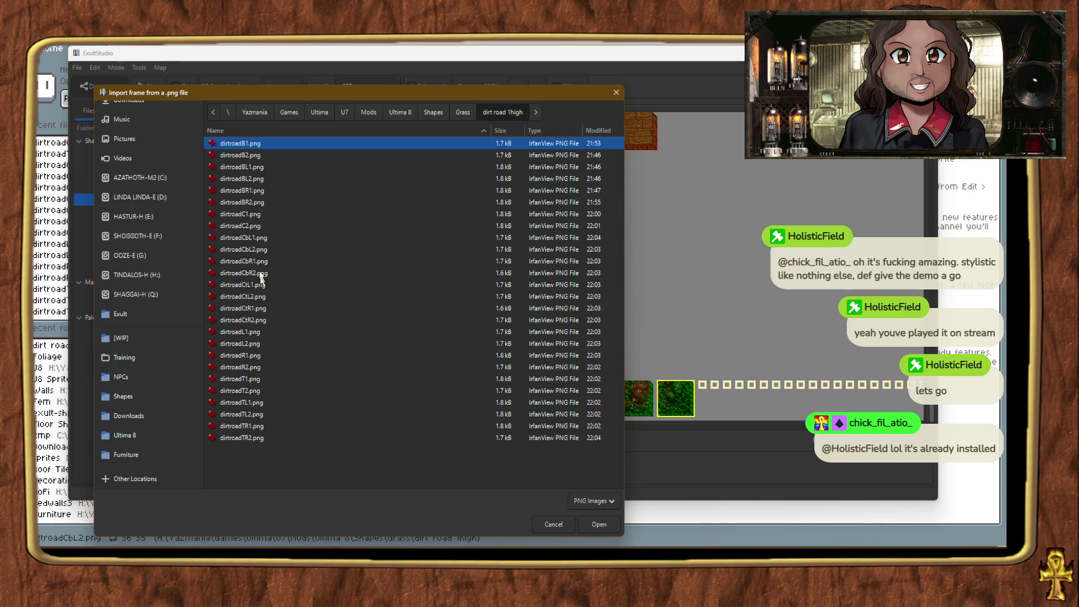
pyautogui.doubleClick(256, 249)
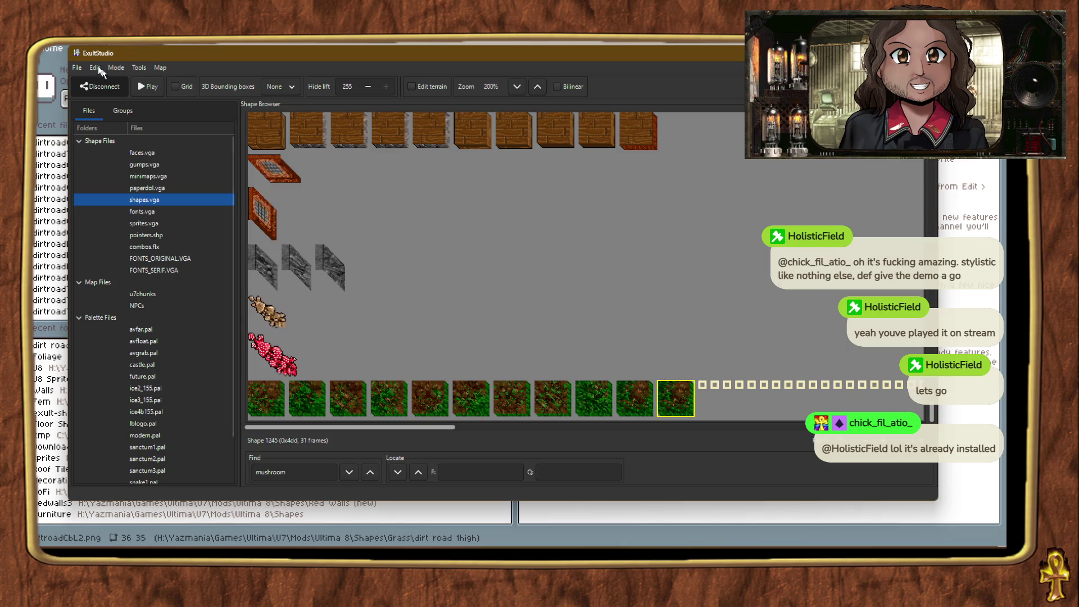
# Step: Save all edited shape files in ExultStudio and switch to the Exult game window
pyautogui.click(80, 69)
pyautogui.click(100, 119)
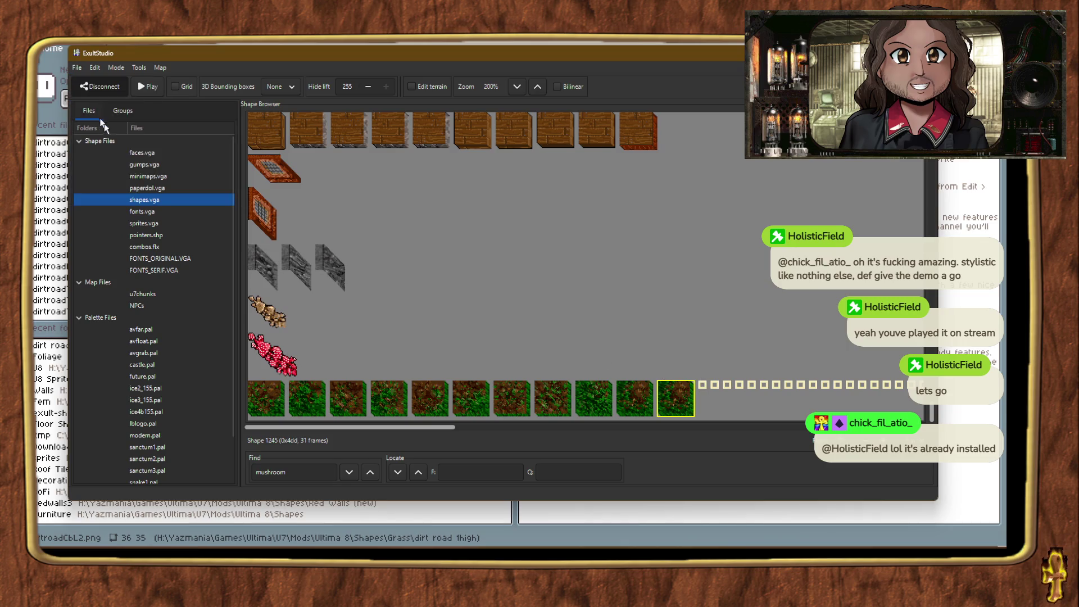
pyautogui.moveTo(609, 541)
pyautogui.click(608, 515)
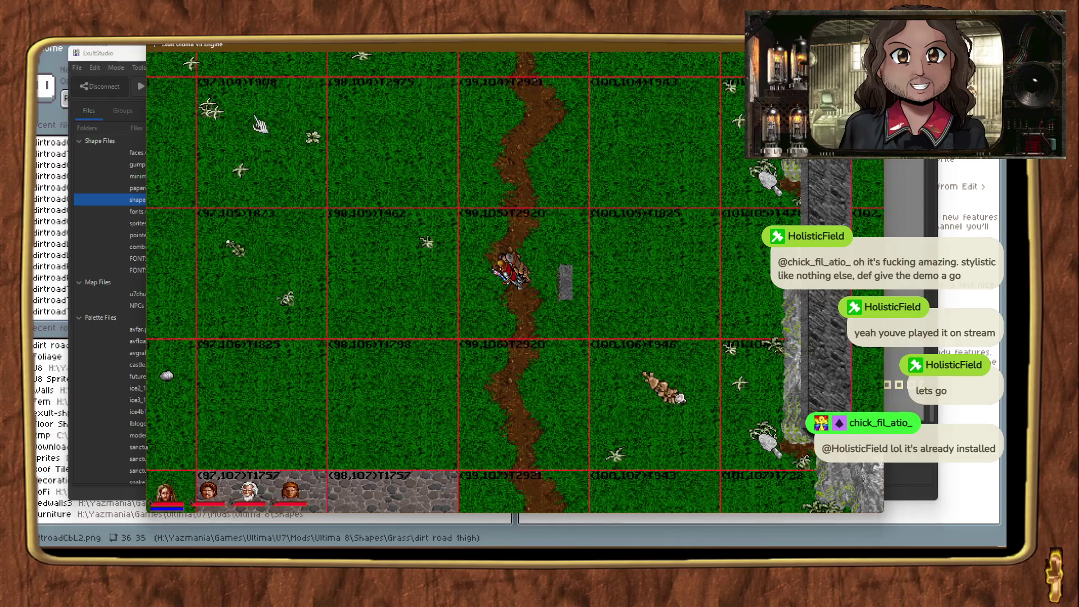
pyautogui.click(119, 55)
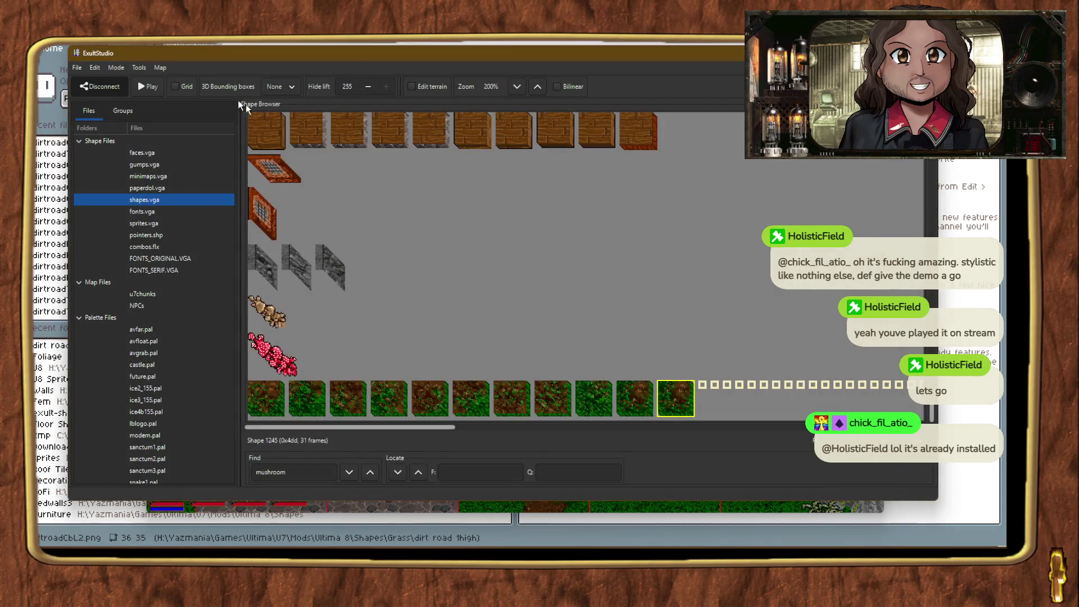
pyautogui.hotkey('alt', 'Tab')
# Step: Teleport the avatar around the map with Ctrl+T and change the display scaling
pyautogui.hotkey('ctrl', 't')
pyautogui.hotkey('ctrl', 't')
pyautogui.hotkey('ctrl', 't')
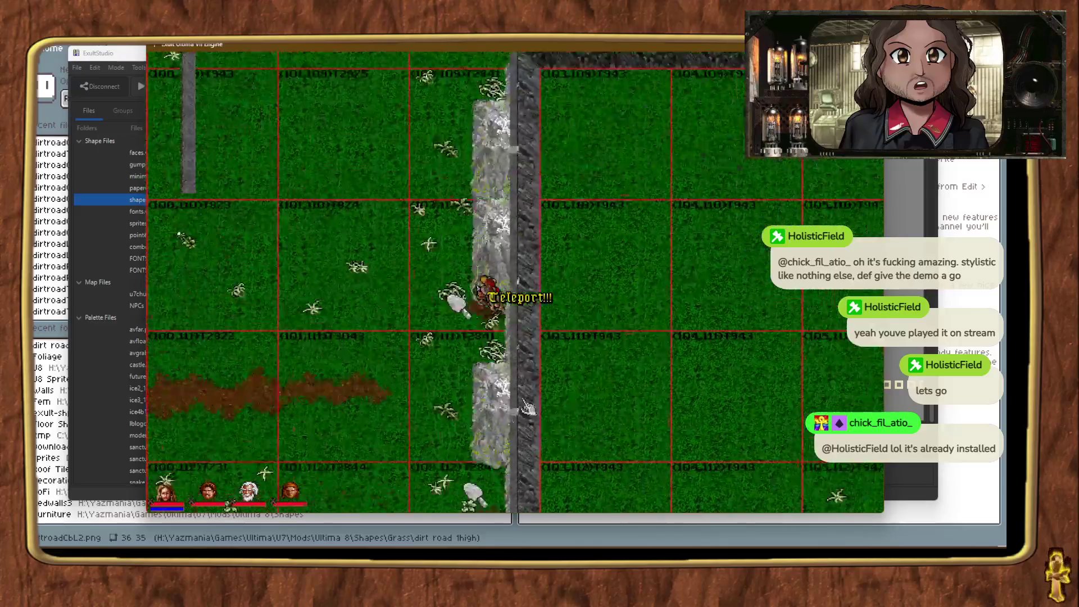
pyautogui.hotkey('ctrl', 't')
pyautogui.hotkey('ctrl', 't')
pyautogui.hotkey('ctrl', 't')
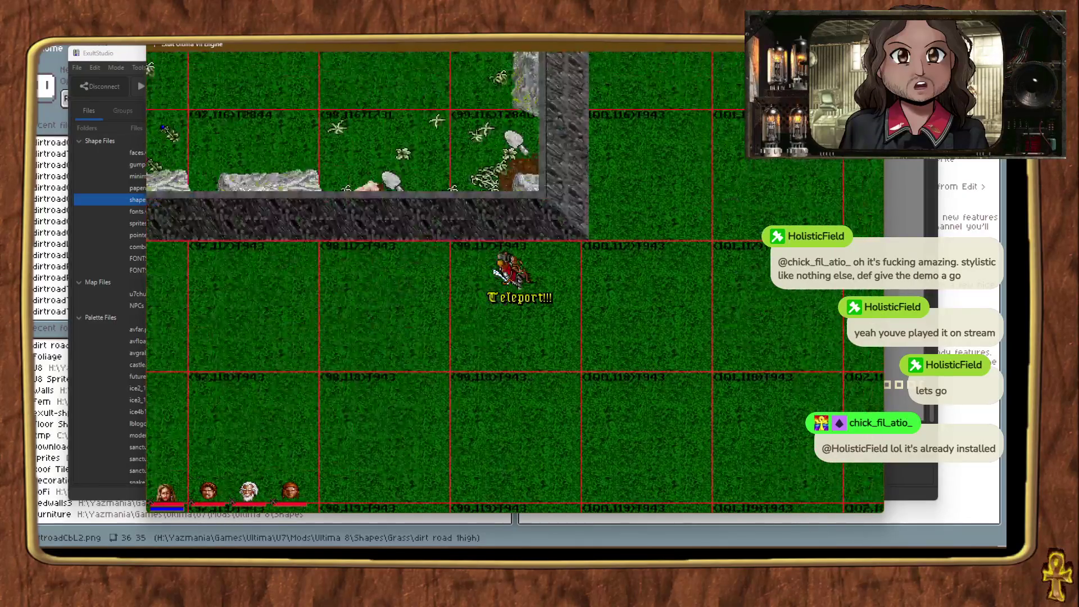
pyautogui.hotkey('ctrl', 't')
pyautogui.hotkey('ctrl', 't')
pyautogui.hotkey('ctrl', 't')
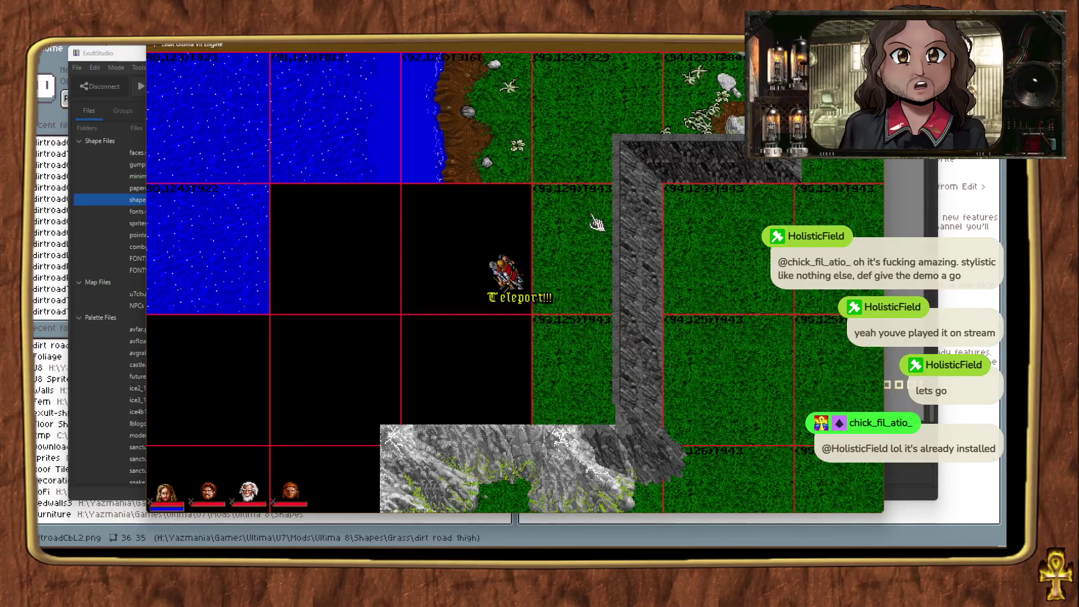
pyautogui.hotkey('ctrl', 't')
pyautogui.hotkey('ctrl', 't')
pyautogui.hotkey('ctrl', 't')
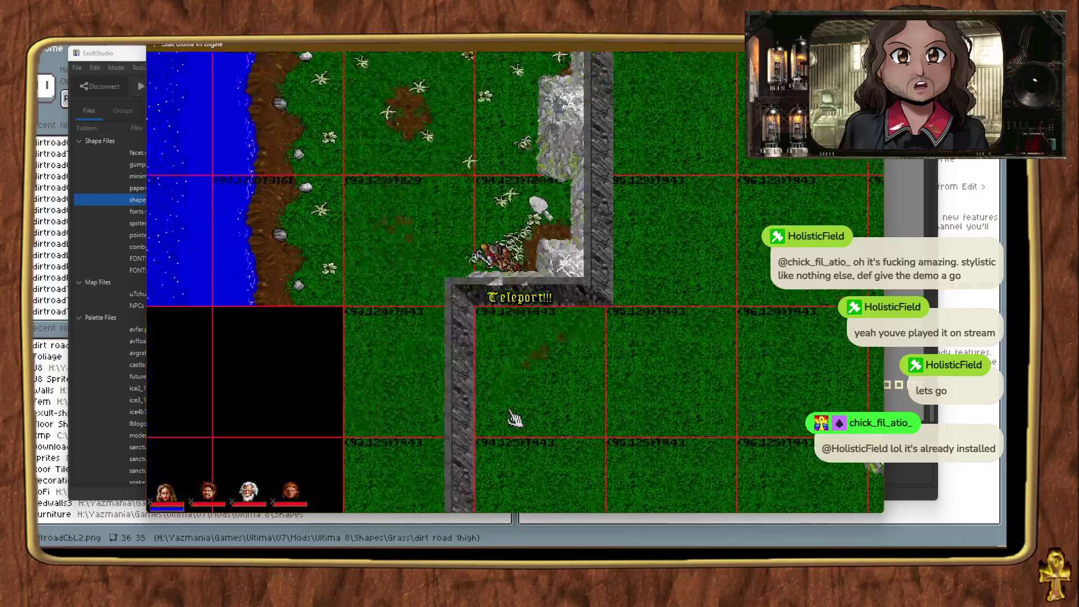
pyautogui.hotkey('ctrl', 't')
pyautogui.hotkey('ctrl', 't')
pyautogui.hotkey('ctrl', 't')
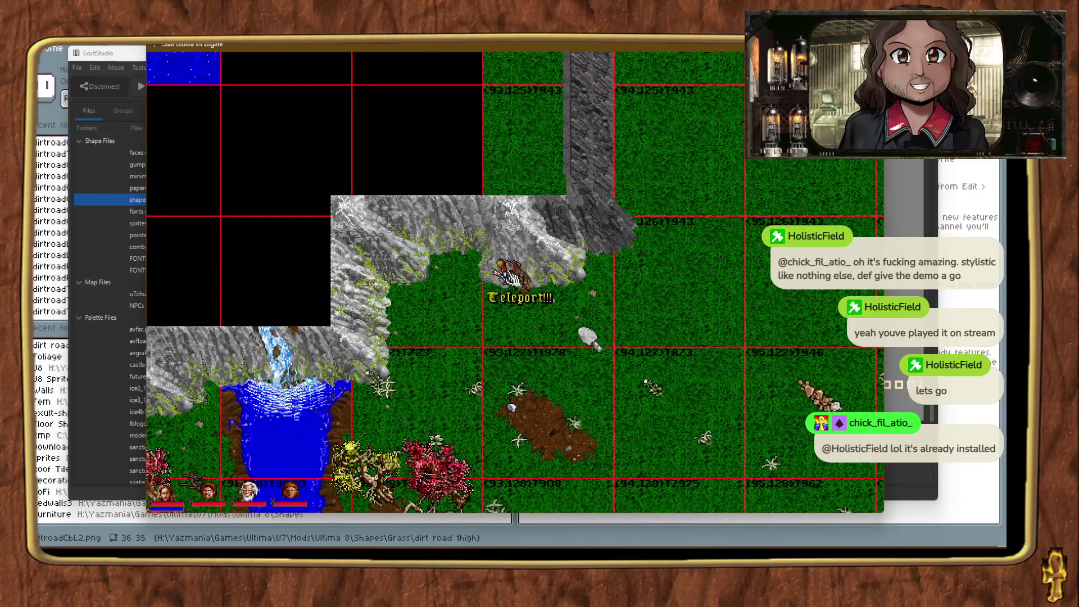
pyautogui.hotkey('alt', '+')
pyautogui.hotkey('ctrl', 't')
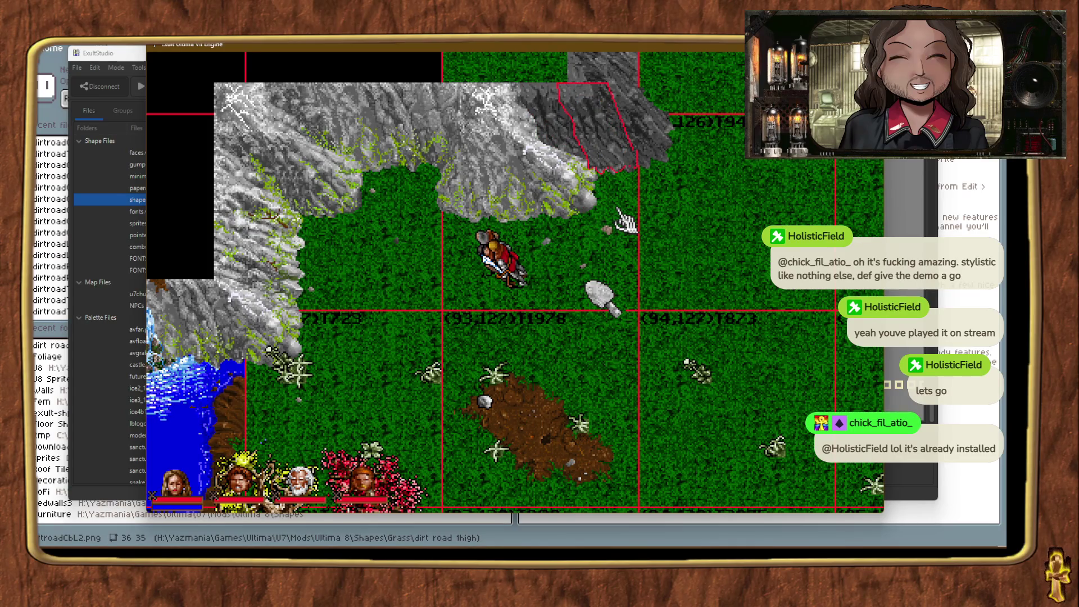
# Step: Identify the ground tile beside the avatar, teleport further south, and generate the minimap
pyautogui.click(693, 222)
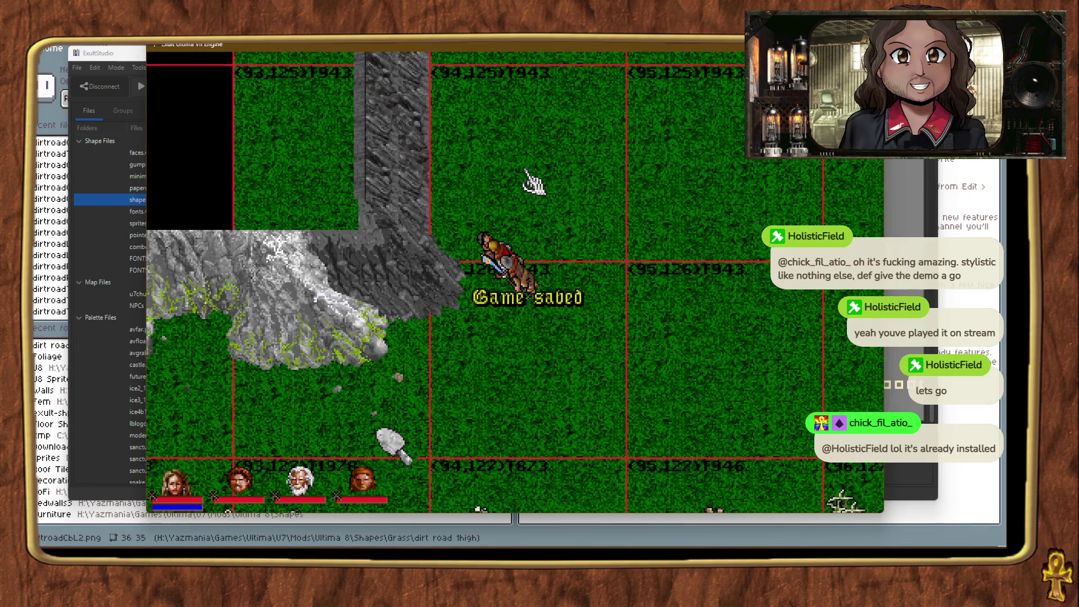
pyautogui.hotkey('ctrl', 't')
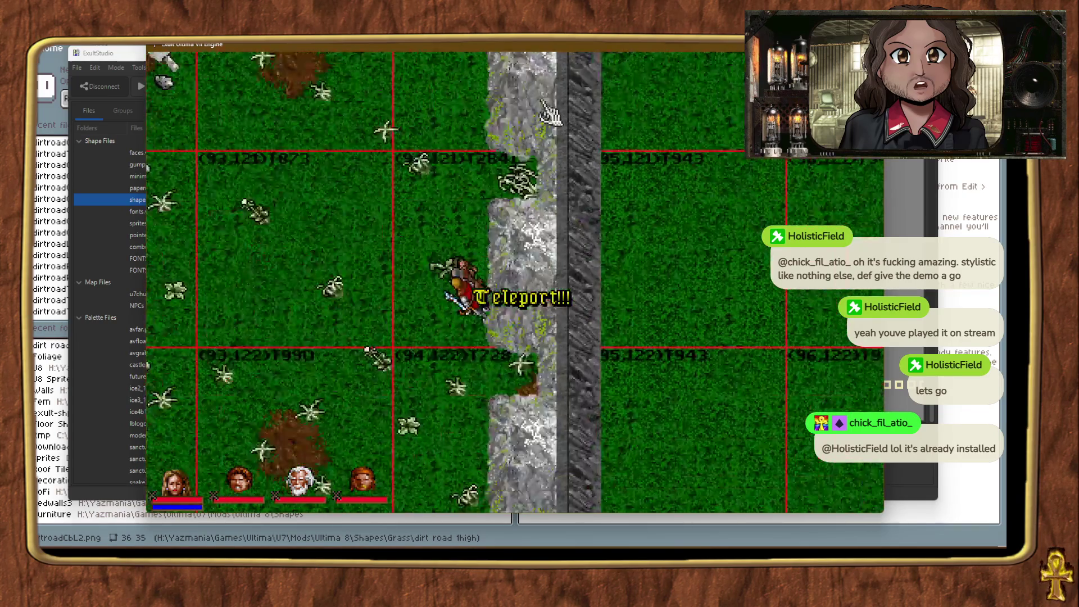
pyautogui.hotkey('ctrl', 't')
pyautogui.hotkey('ctrl', 't')
pyautogui.hotkey('ctrl', 't')
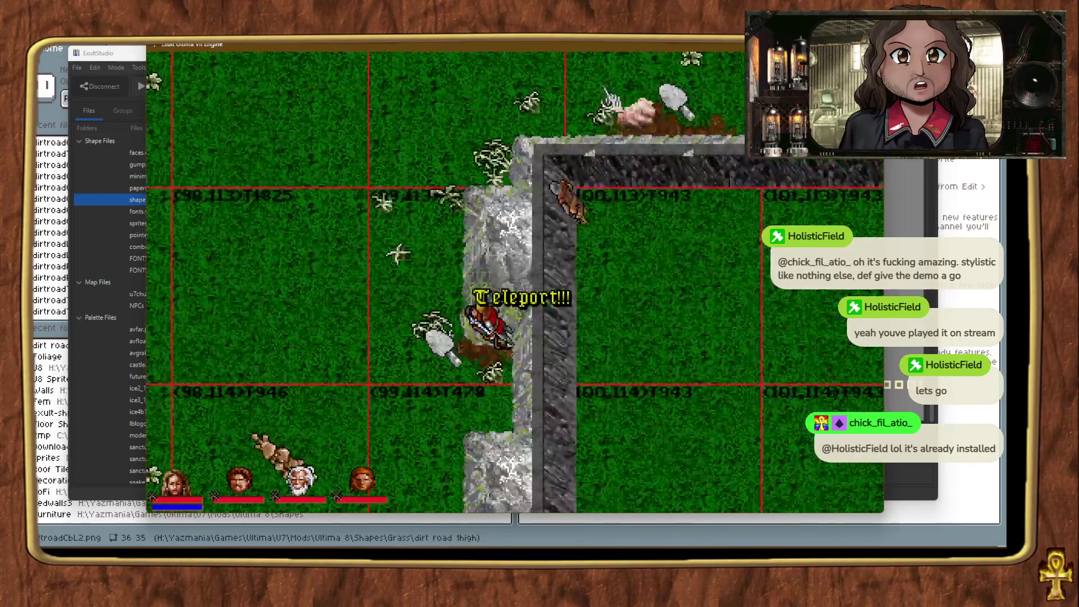
pyautogui.hotkey('ctrl', 't')
pyautogui.hotkey('ctrl', 't')
pyautogui.hotkey('ctrl', 't')
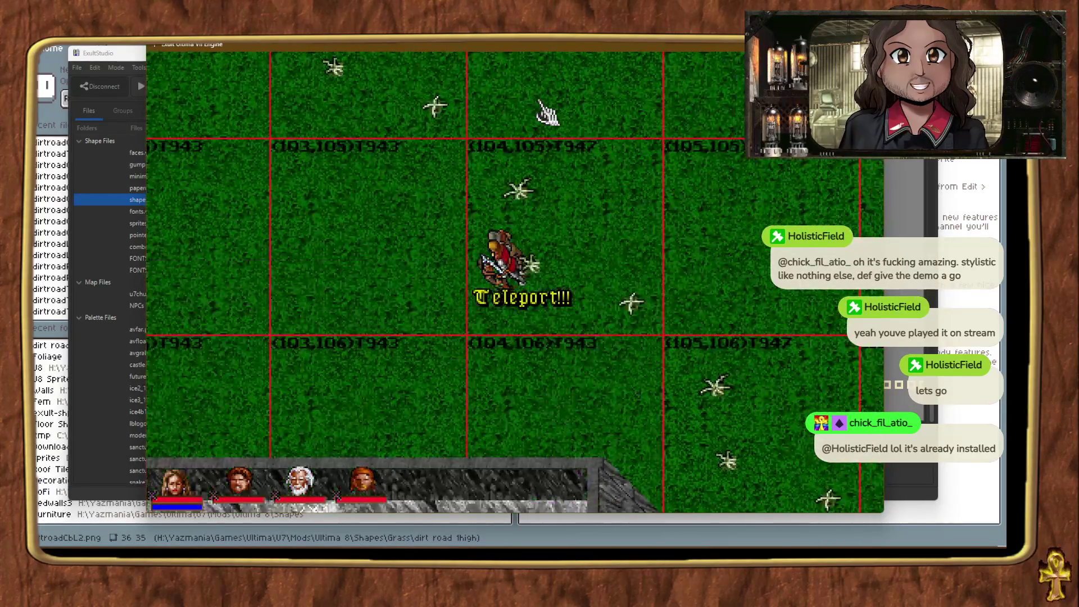
pyautogui.hotkey('ctrl', 't')
pyautogui.hotkey('ctrl', 't')
pyautogui.hotkey('ctrl', 't')
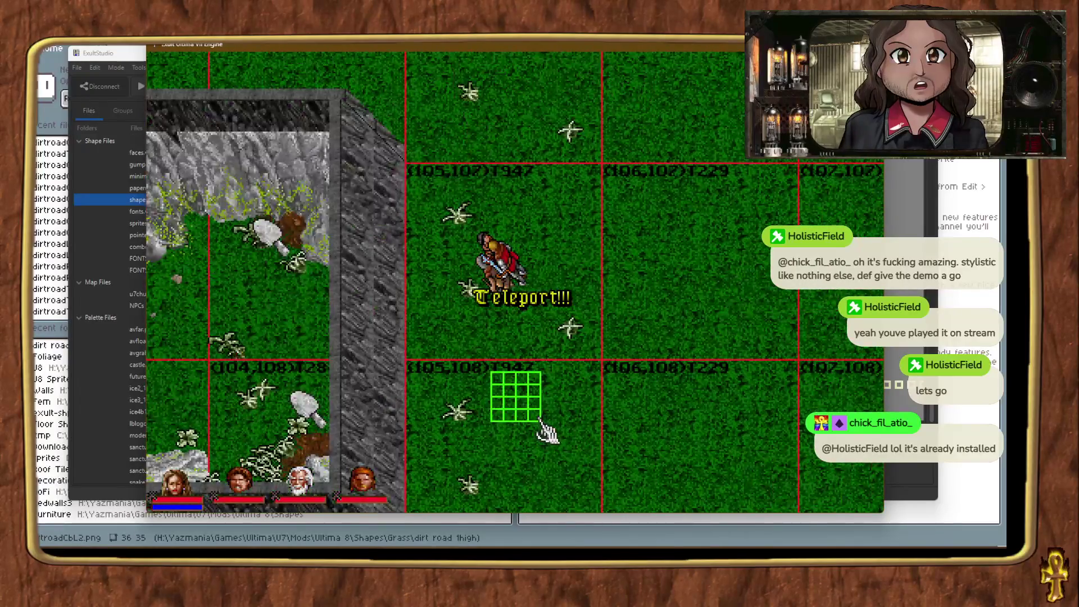
pyautogui.hotkey('ctrl', 'alt', 'm')
pyautogui.hotkey('ctrl', 't')
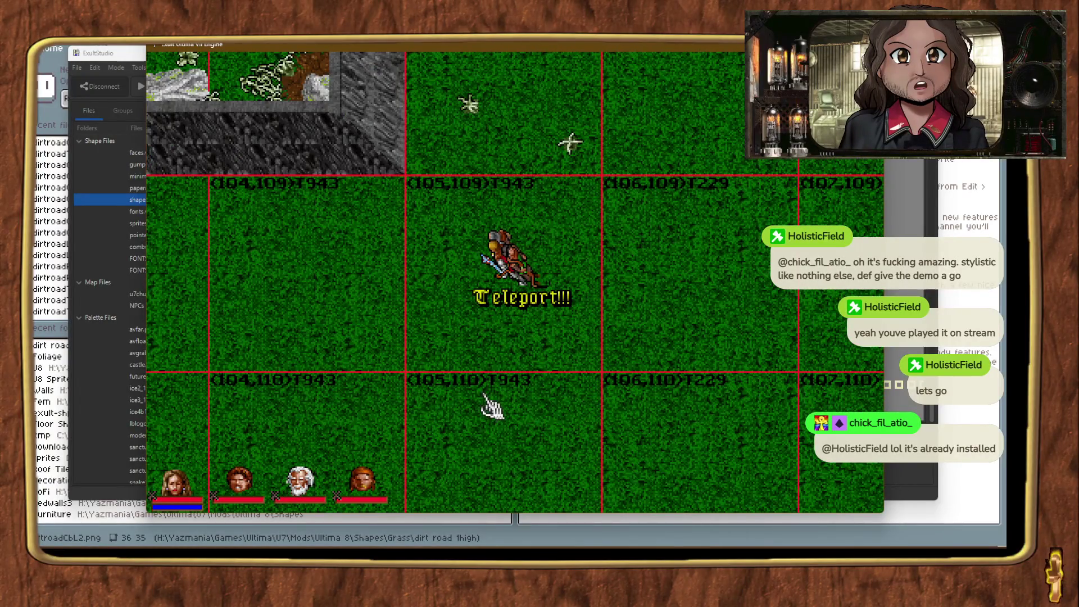
pyautogui.hotkey('alt', '+')
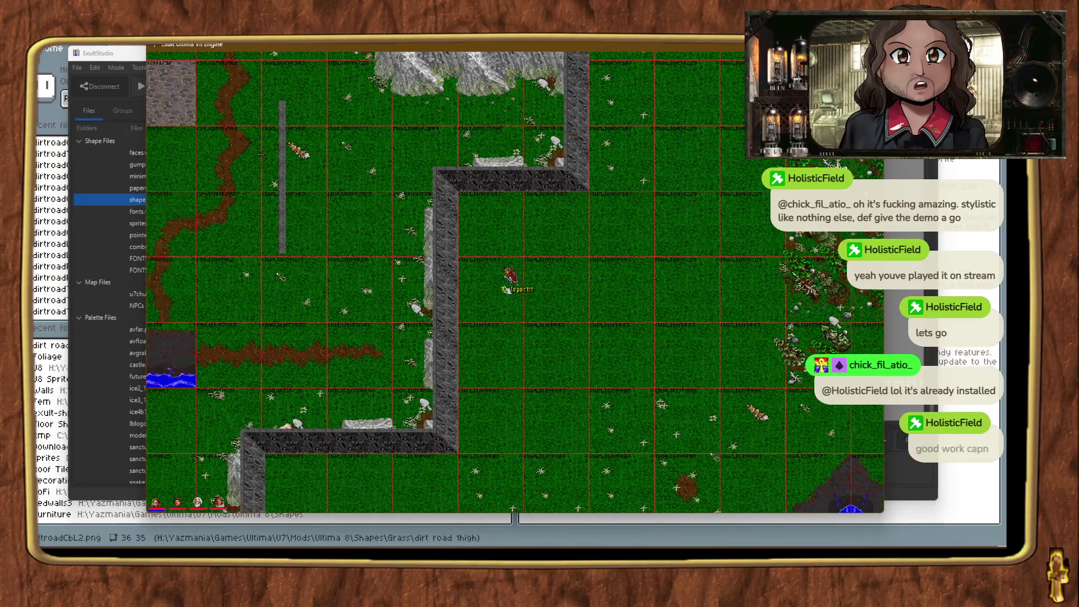
# Step: Walk the avatar along the stone wall toward the dirt path and cycle the display scale
pyautogui.rightClick(479, 281)
pyautogui.rightClick(479, 281)
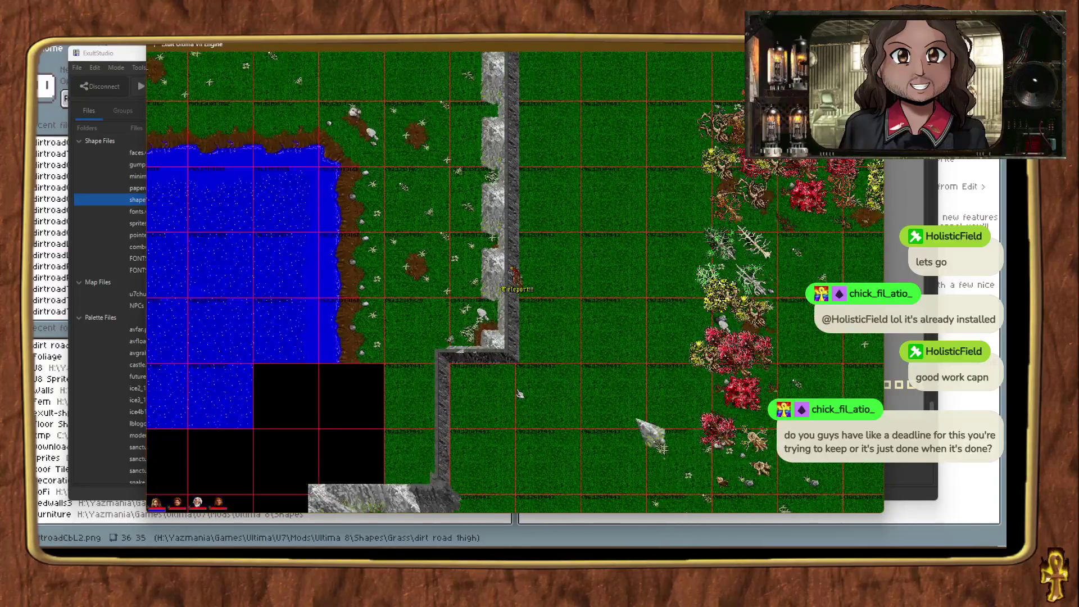
pyautogui.rightClick(649, 220)
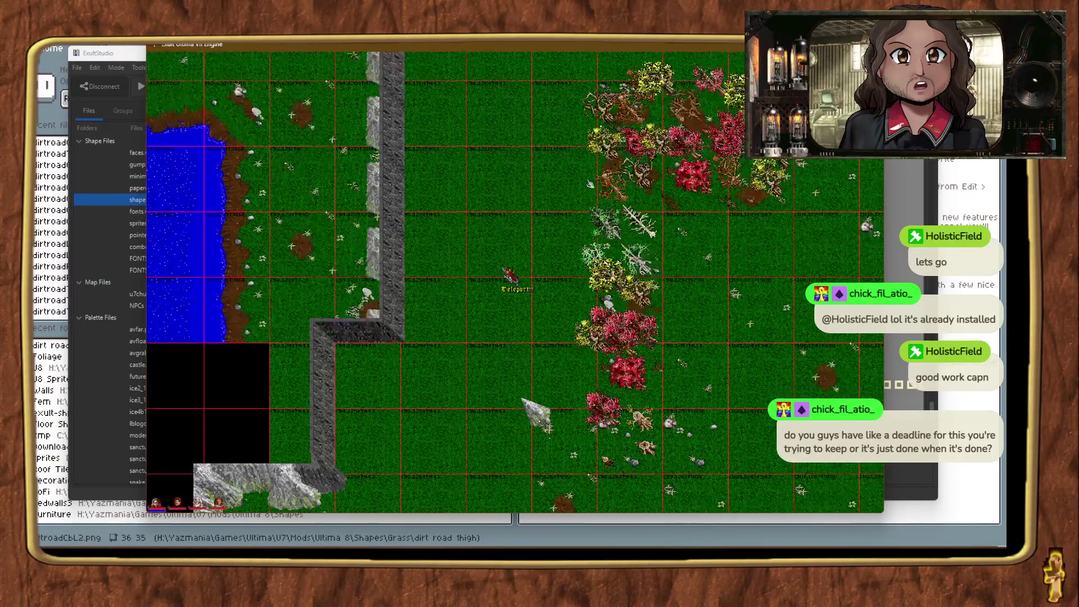
pyautogui.rightClick(625, 167)
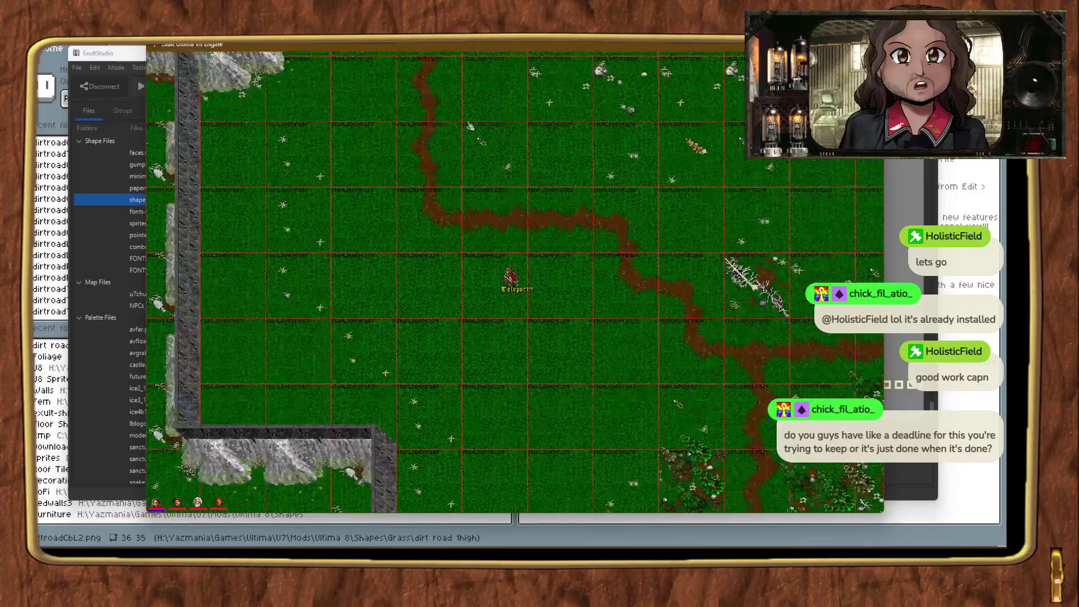
pyautogui.rightClick(436, 282)
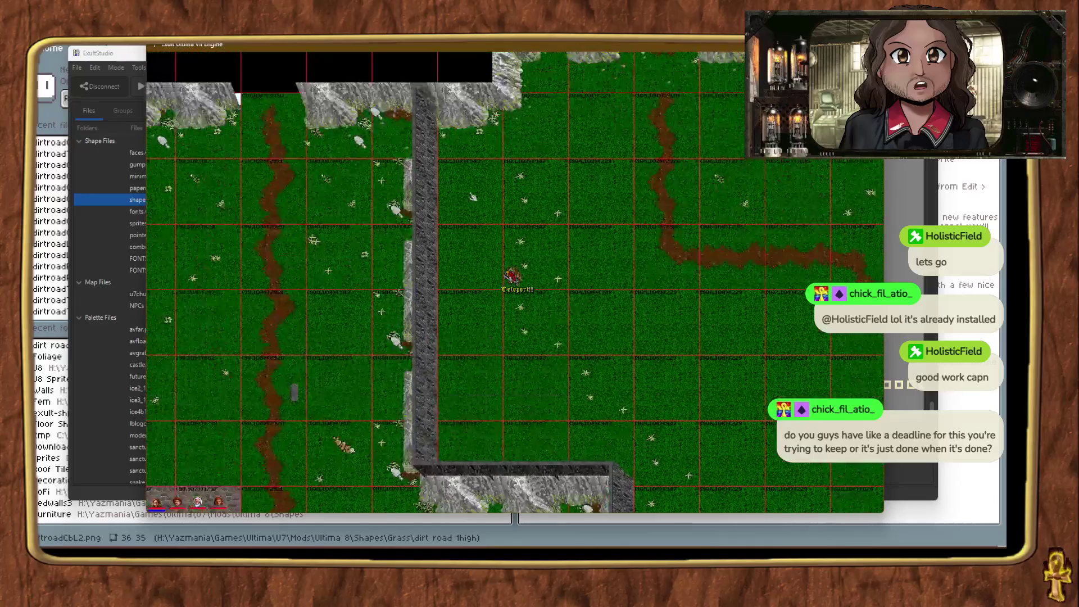
pyautogui.hotkey('alt', '+')
pyautogui.hotkey('alt', '-')
pyautogui.hotkey('alt', '-')
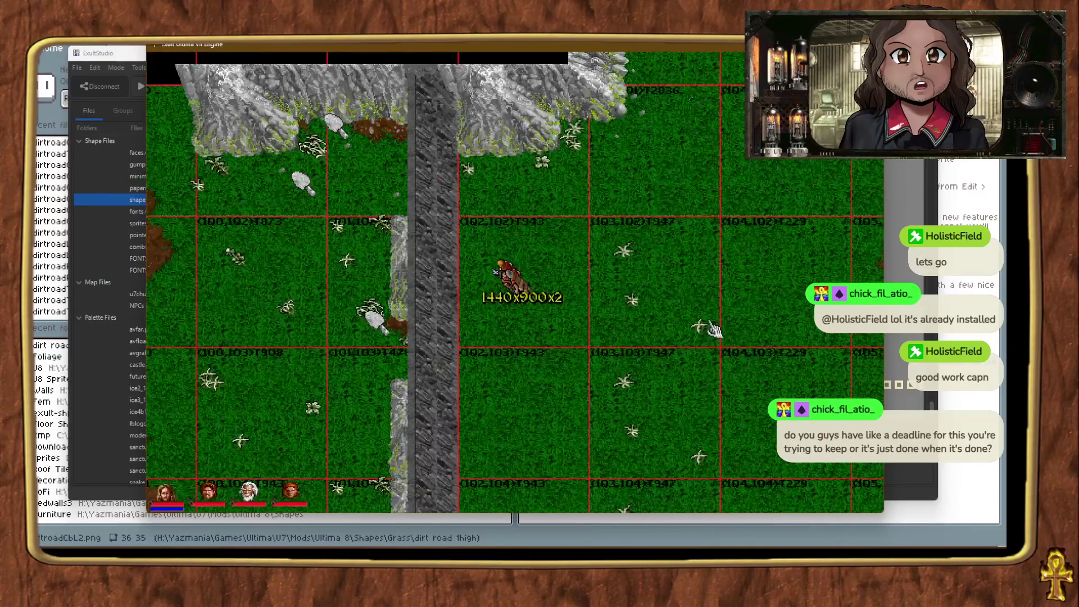
pyautogui.hotkey('alt', '+')
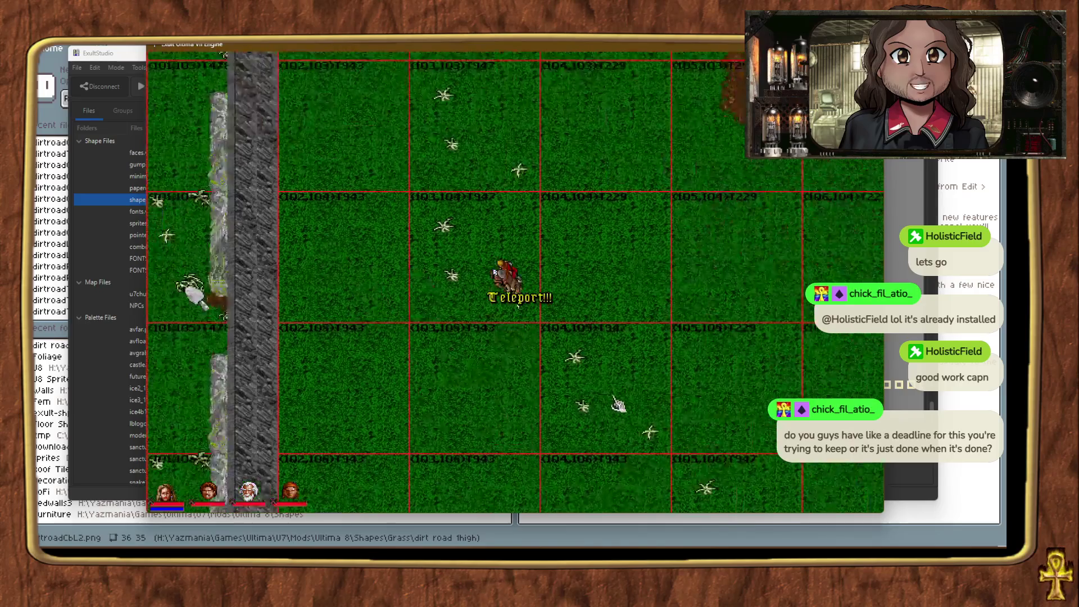
# Step: Teleport the avatar repeatedly across the map onto the small cobblestone patch by the dirt road
pyautogui.hotkey('ctrl', 't')
pyautogui.hotkey('ctrl', 't')
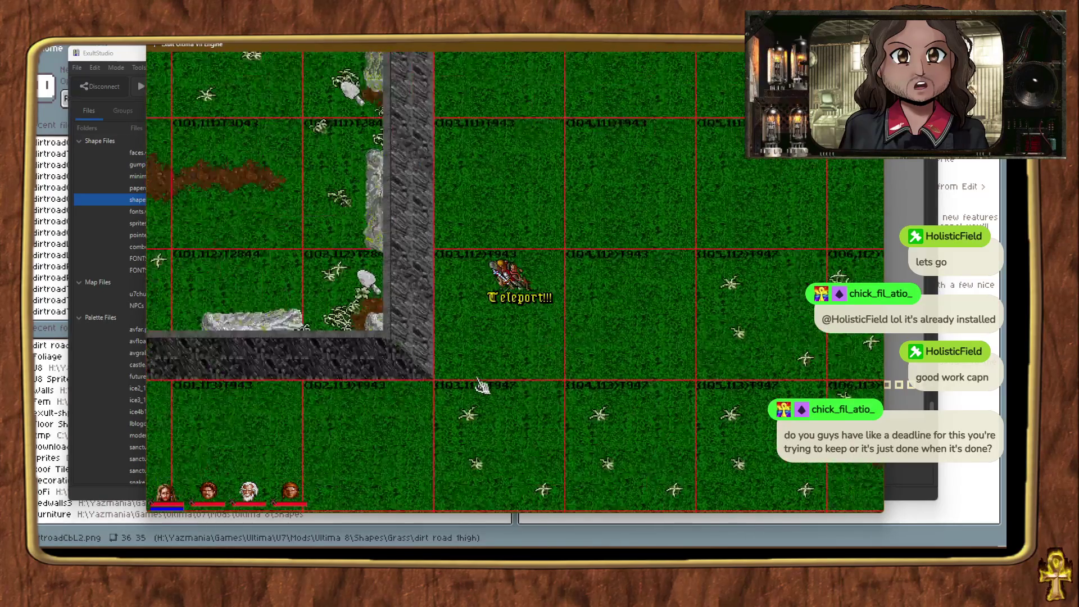
pyautogui.hotkey('ctrl', 't')
pyautogui.hotkey('ctrl', 't')
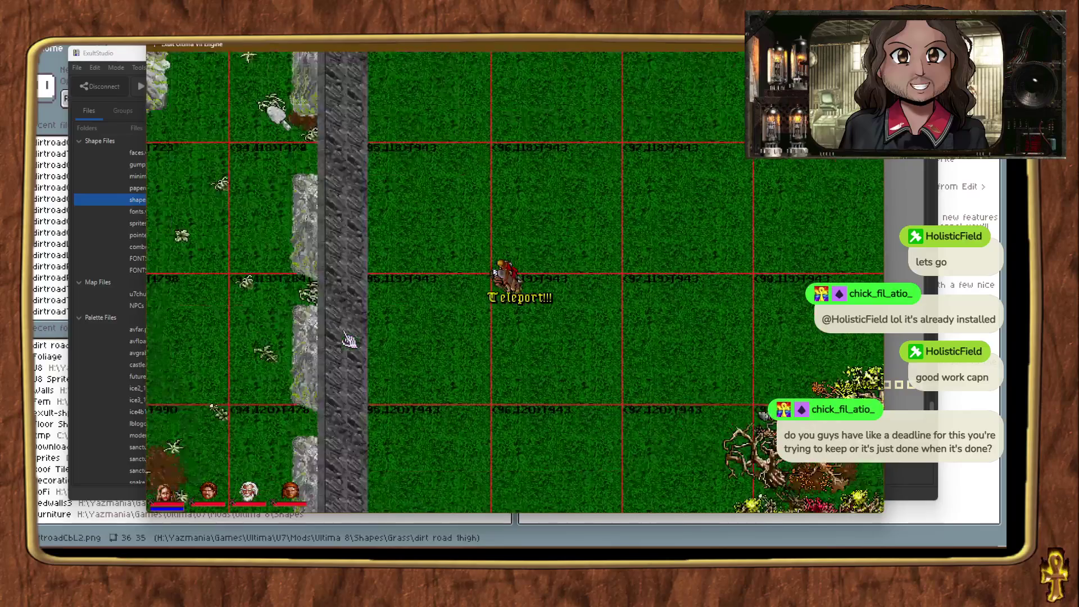
pyautogui.hotkey('ctrl', 't')
pyautogui.hotkey('ctrl', 't')
pyautogui.hotkey('ctrl', 't')
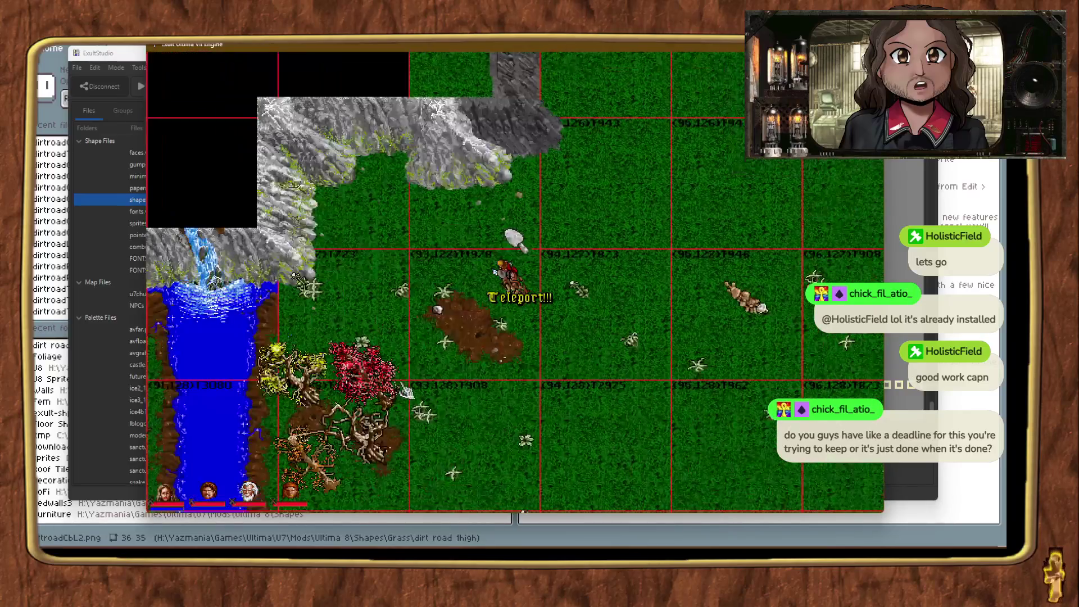
pyautogui.hotkey('ctrl', 't')
pyautogui.hotkey('ctrl', 't')
pyautogui.hotkey('ctrl', 't')
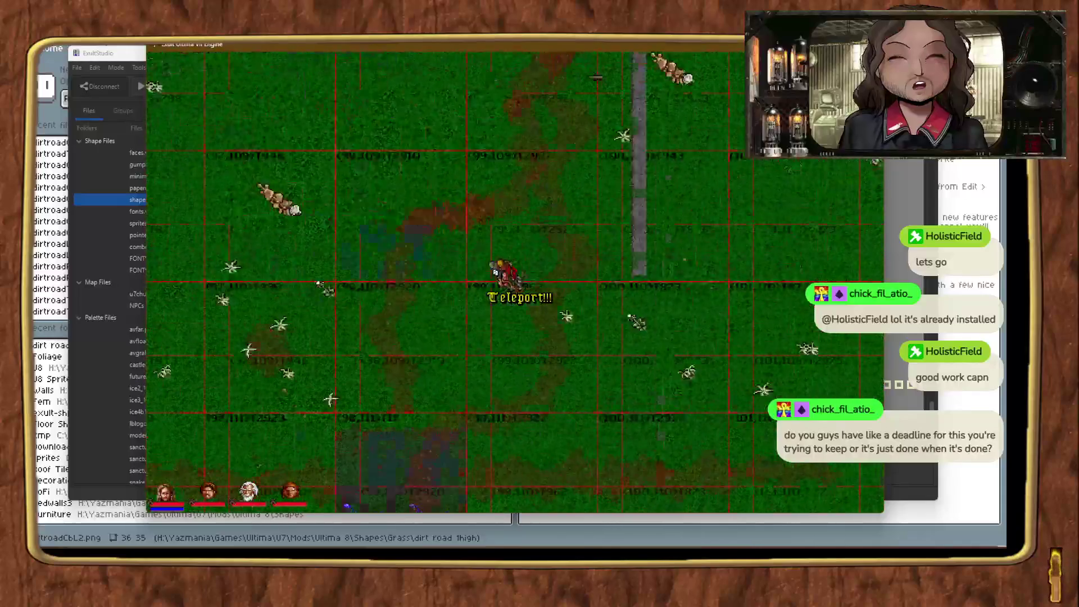
pyautogui.hotkey('ctrl', 't')
pyautogui.hotkey('ctrl', 't')
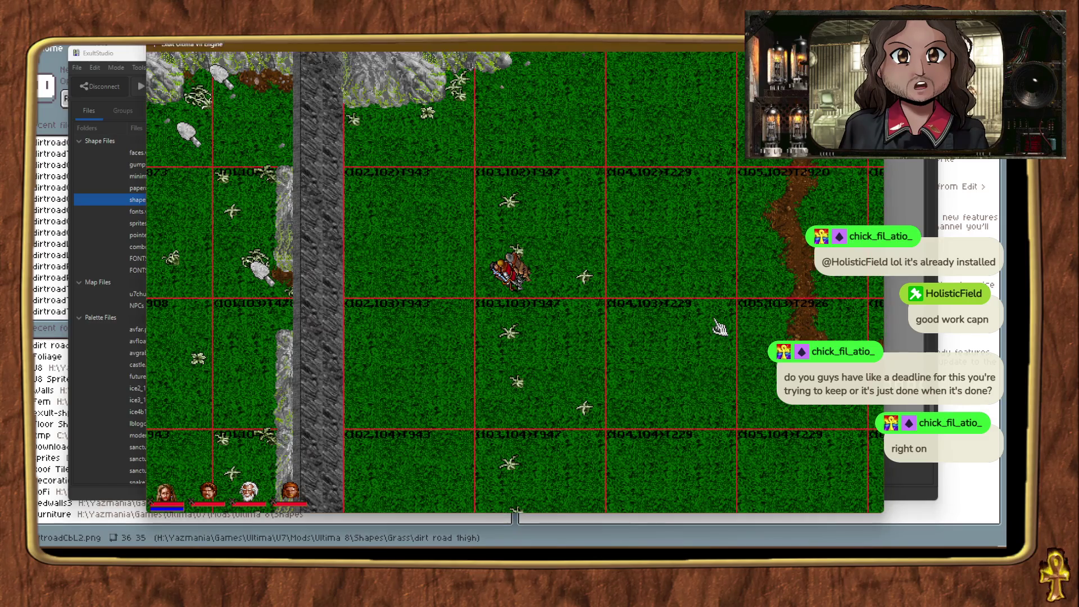
pyautogui.hotkey('ctrl', 't')
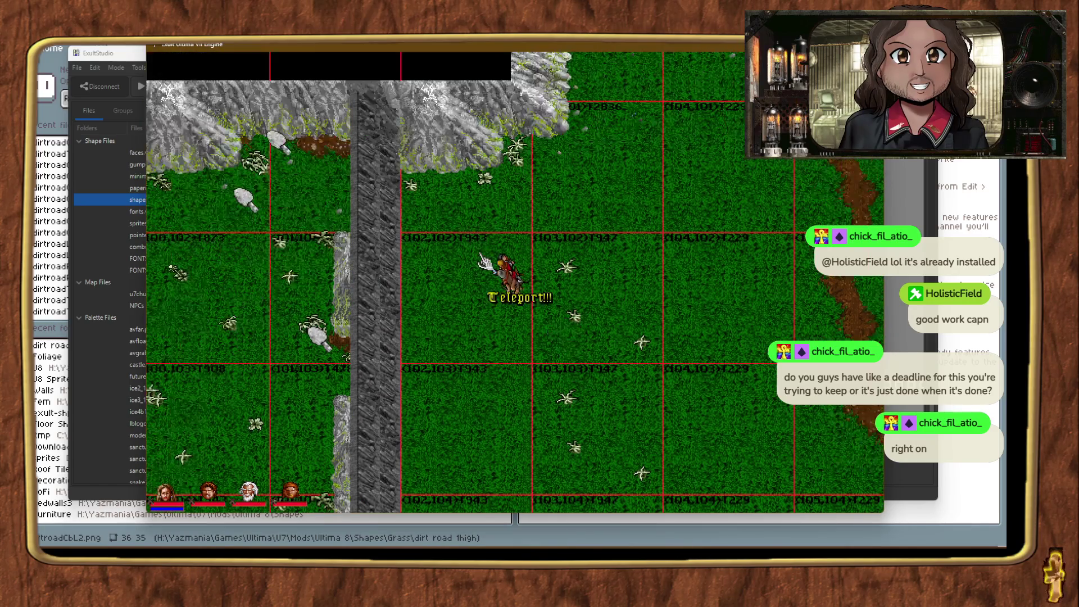
pyautogui.hotkey('ctrl', 't')
pyautogui.hotkey('ctrl', 't')
pyautogui.hotkey('ctrl', 't')
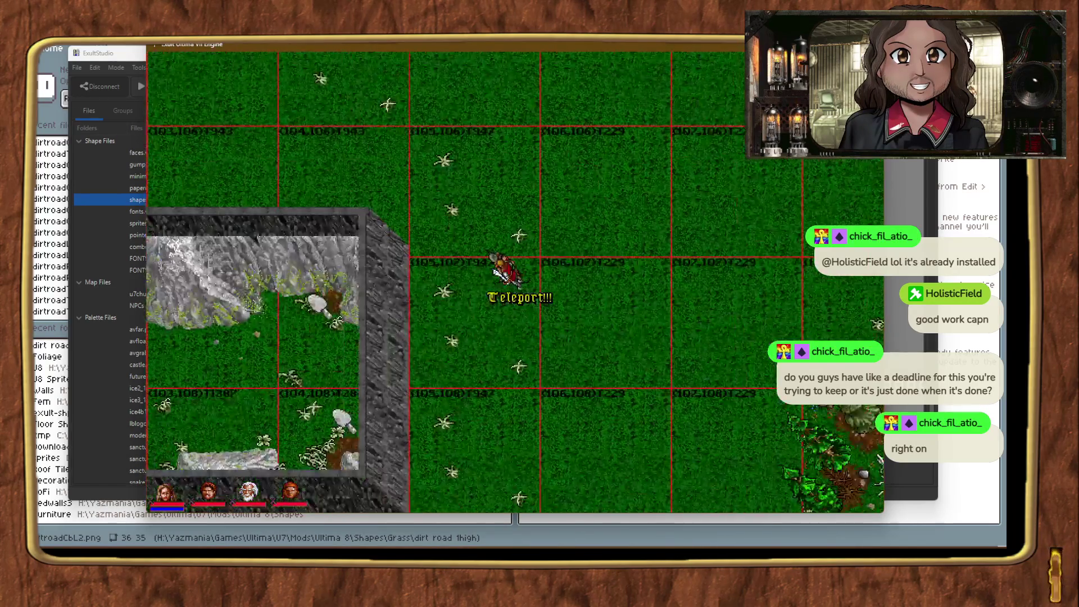
pyautogui.hotkey('ctrl', 't')
pyautogui.hotkey('ctrl', 't')
pyautogui.hotkey('ctrl', 't')
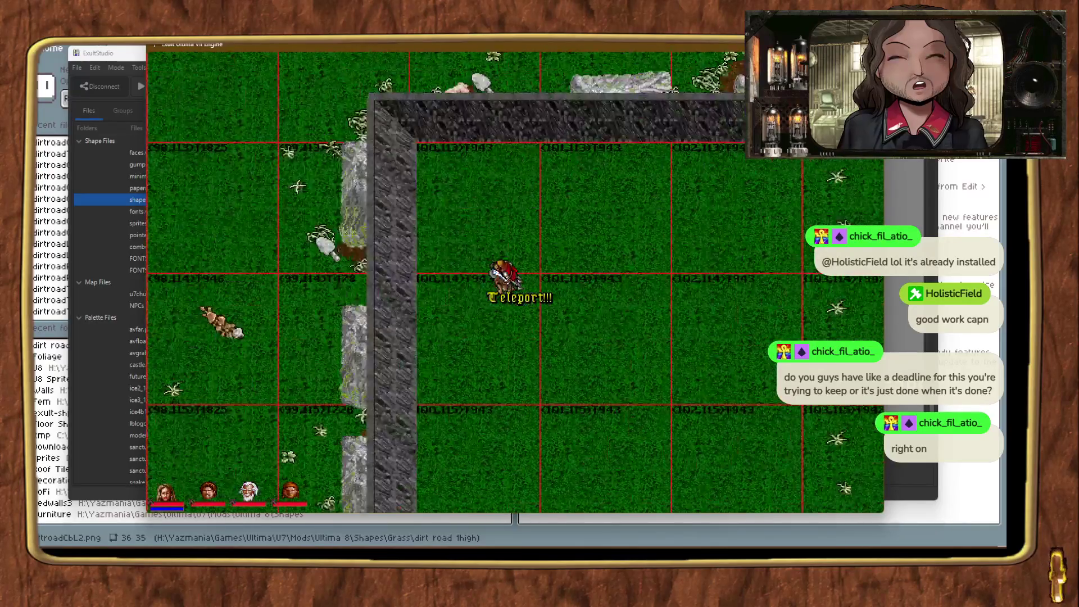
pyautogui.hotkey('ctrl', 't')
pyautogui.hotkey('ctrl', 't')
pyautogui.hotkey('ctrl', 't')
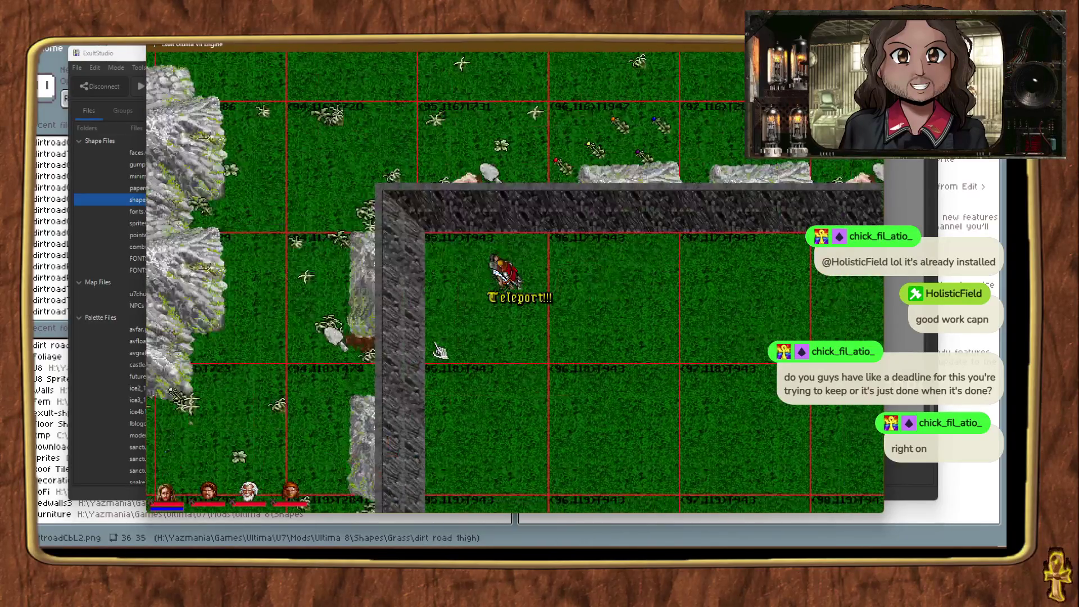
pyautogui.hotkey('ctrl', 't')
pyautogui.hotkey('ctrl', 't')
pyautogui.hotkey('ctrl', 't')
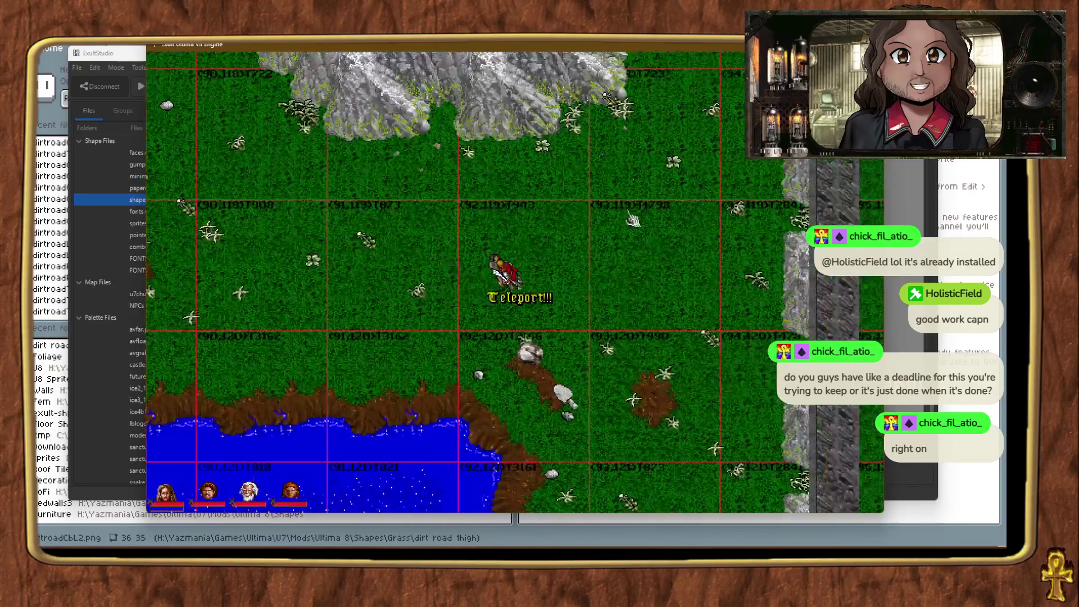
pyautogui.hotkey('ctrl', 't')
pyautogui.hotkey('ctrl', 't')
pyautogui.hotkey('ctrl', 't')
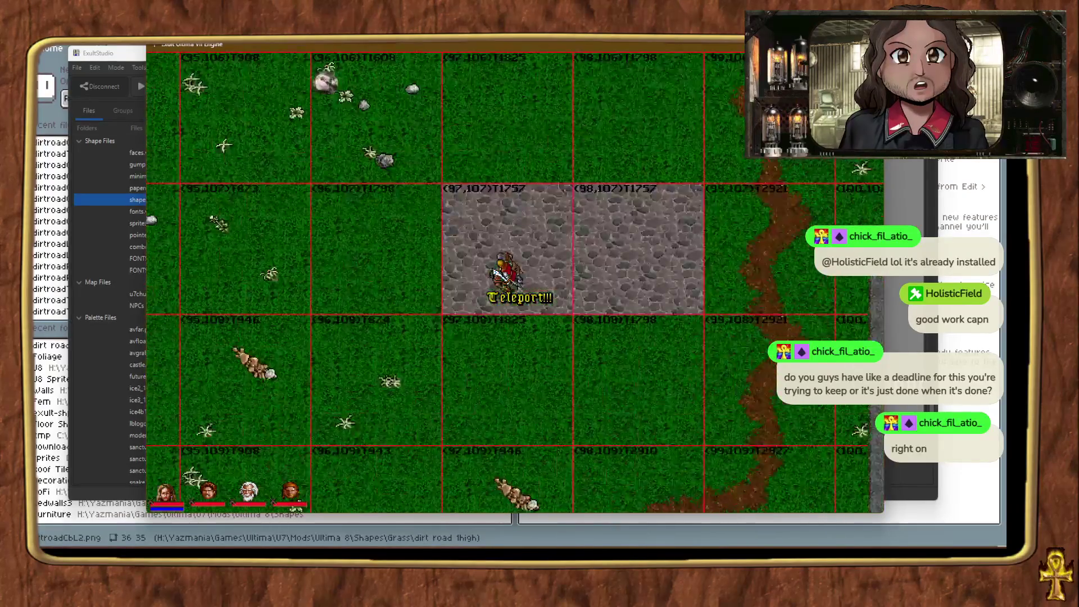
pyautogui.hotkey('ctrl', 't')
pyautogui.hotkey('ctrl', 't')
pyautogui.hotkey('ctrl', 't')
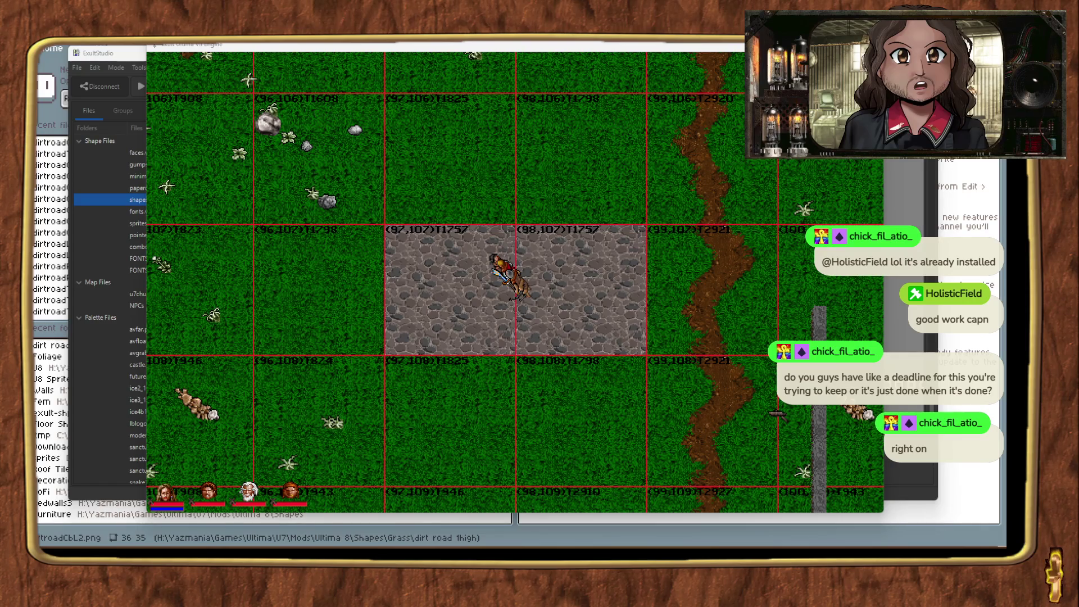
# Step: Switch from Exult to Firefox showing the Ultima VIII transcript wiki page
pyautogui.hotkey('alt', 'Tab')
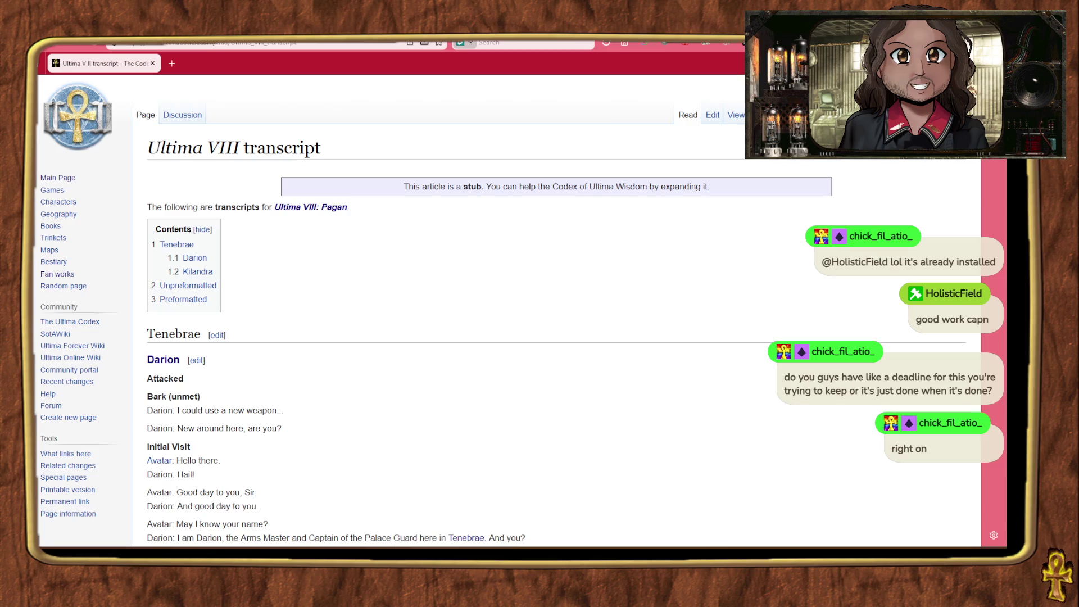
# Step: Search the wiki for Ultima VII format pages, then change the query to 'ultima vii palette'
pyautogui.press('Return')
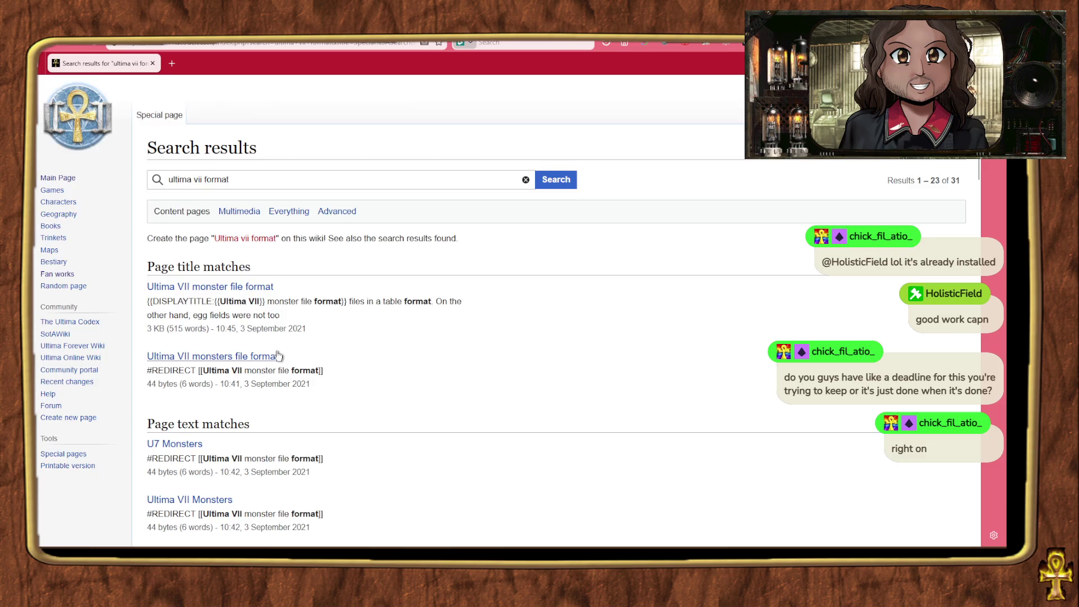
pyautogui.scroll(-7, 303, 314)
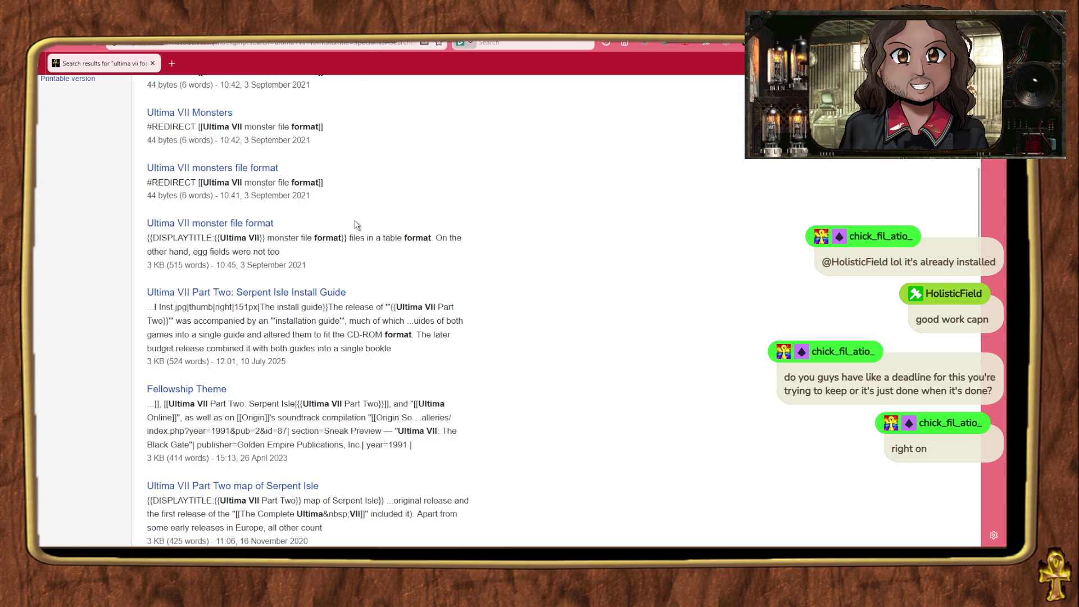
pyautogui.scroll(7, 355, 225)
pyautogui.doubleClick(248, 180)
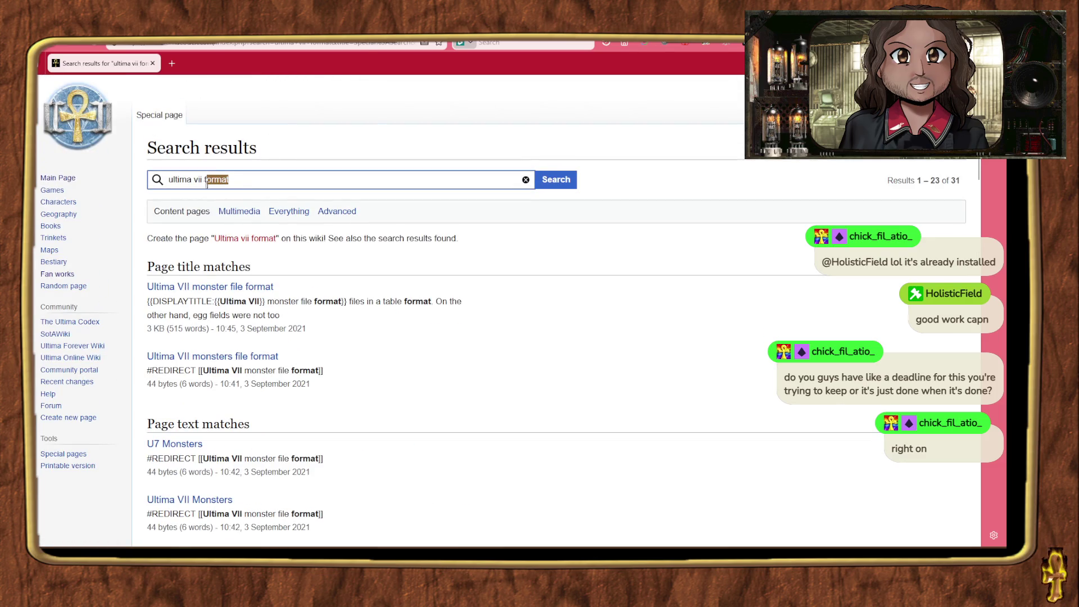
pyautogui.write('palette')
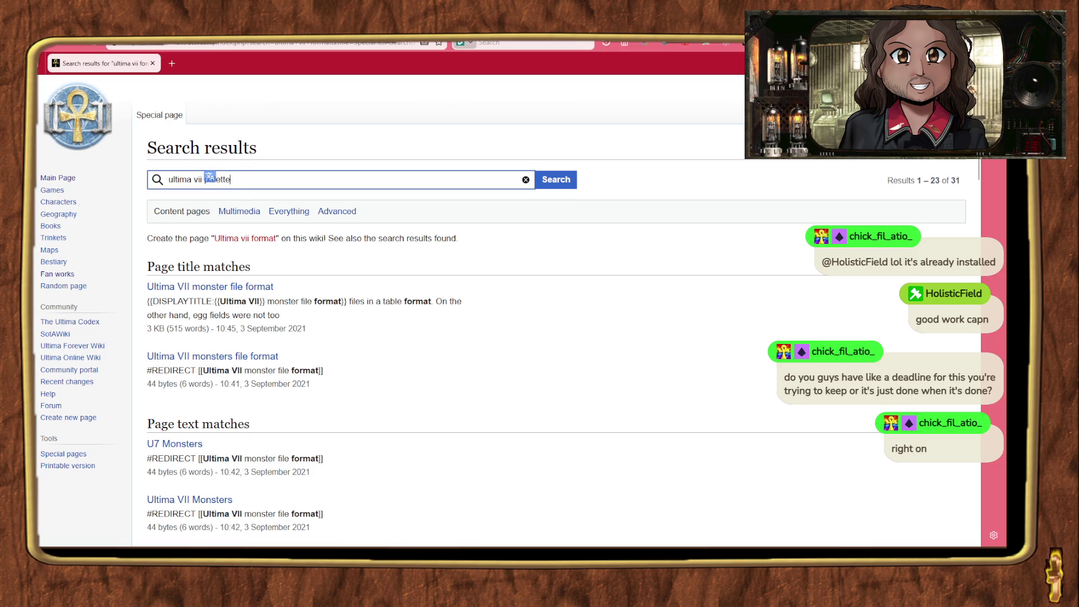
pyautogui.press('Return')
# Step: Open the Ultima VII game structure article and scroll to its Displaying section and Categories
pyautogui.scroll(-2, 360, 364)
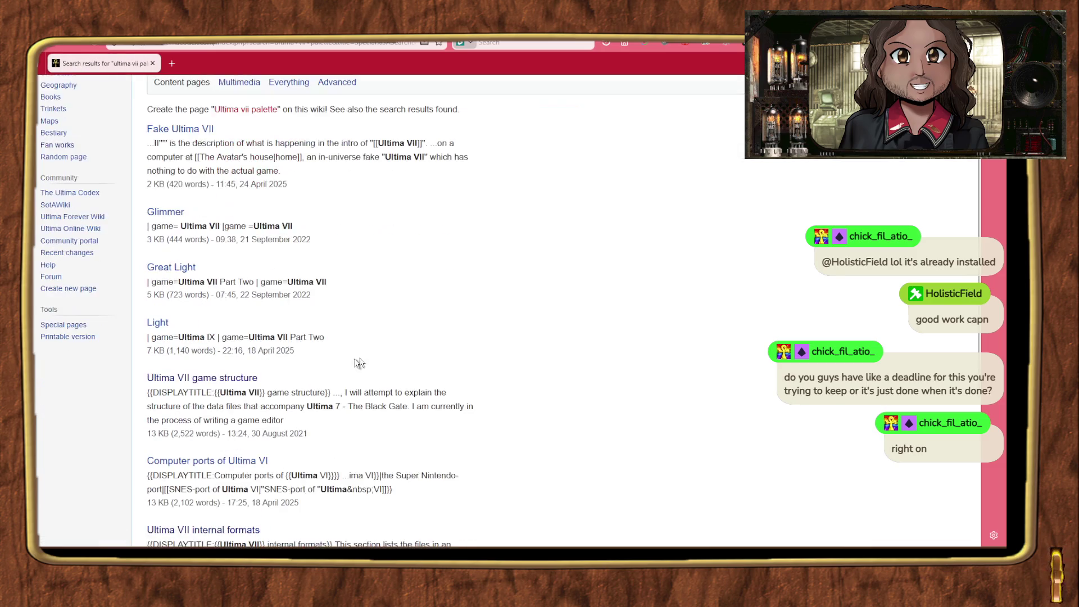
pyautogui.click(225, 378)
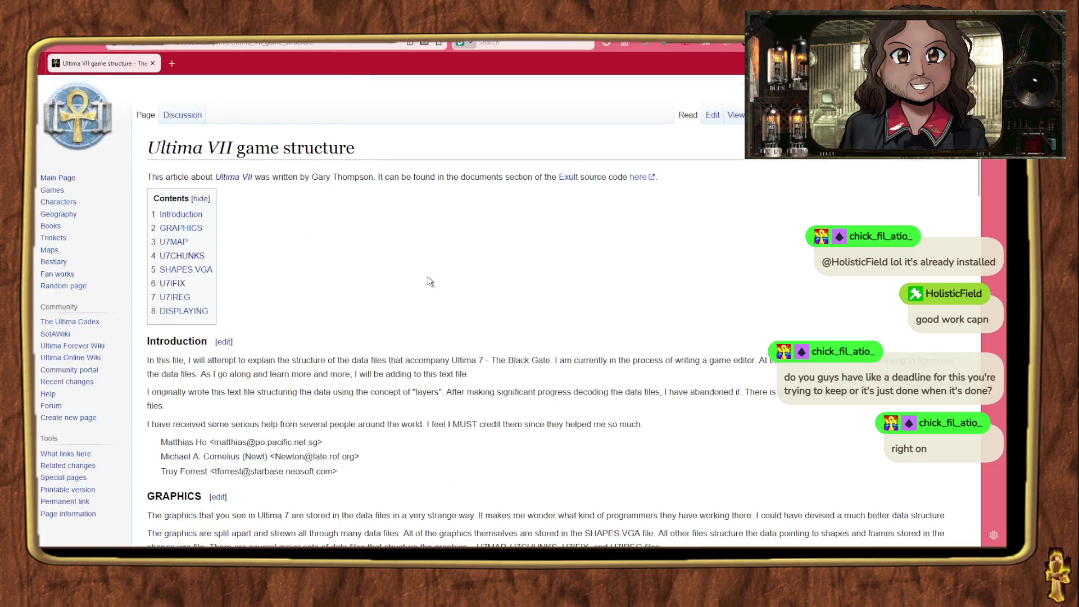
pyautogui.scroll(-20, 430, 281)
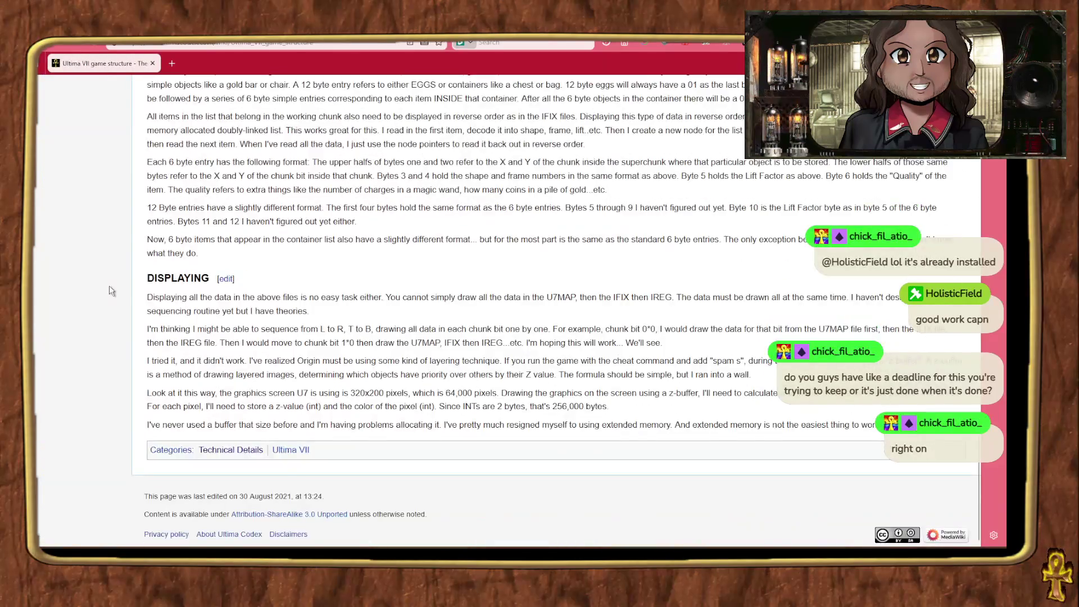
pyautogui.scroll(10, 96, 296)
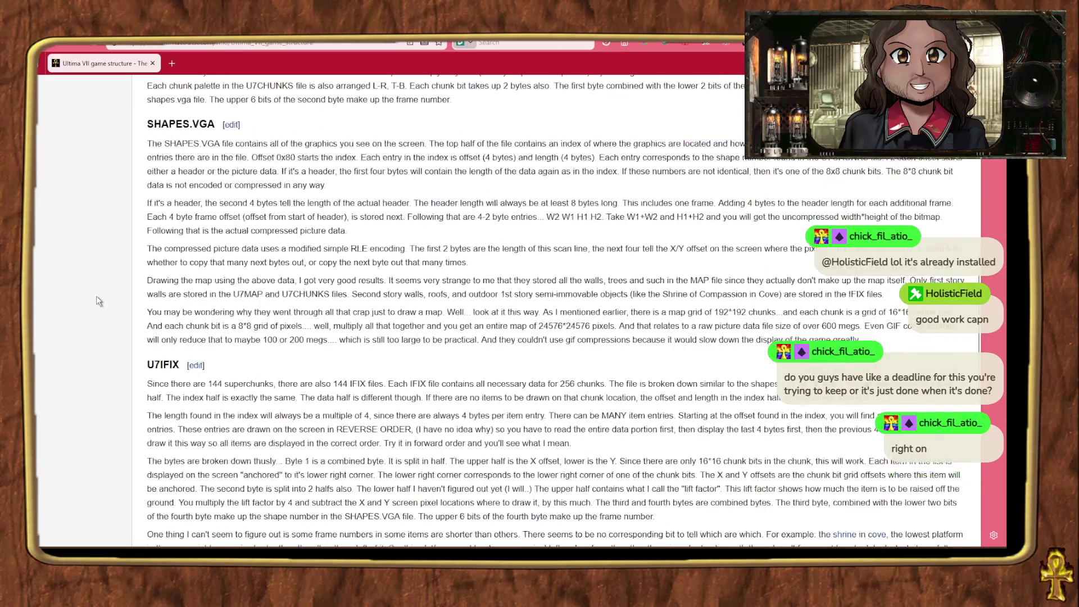
pyautogui.scroll(8, 96, 297)
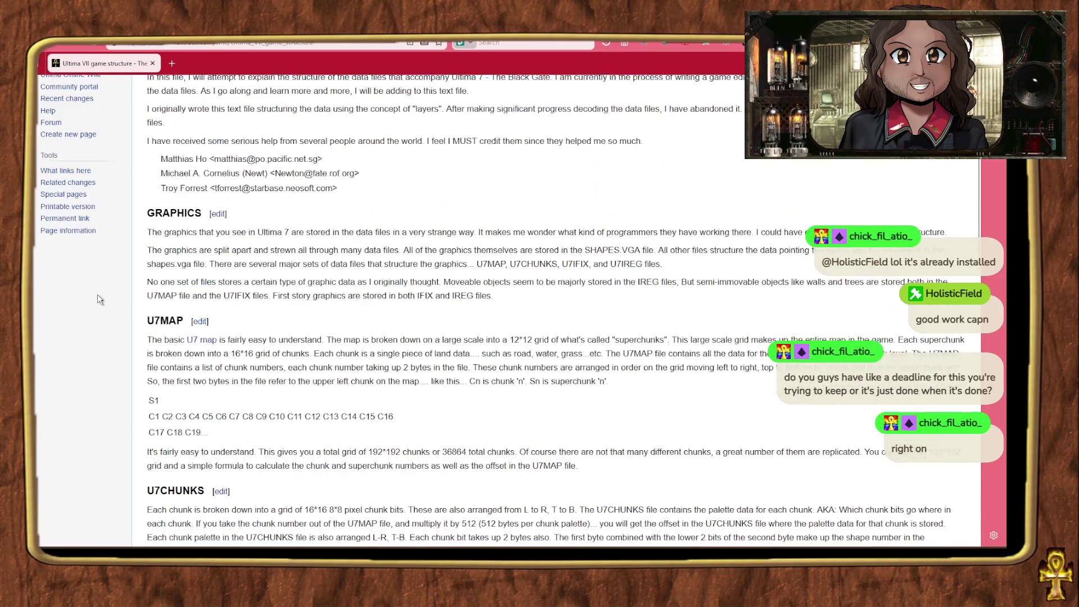
pyautogui.scroll(5, 98, 296)
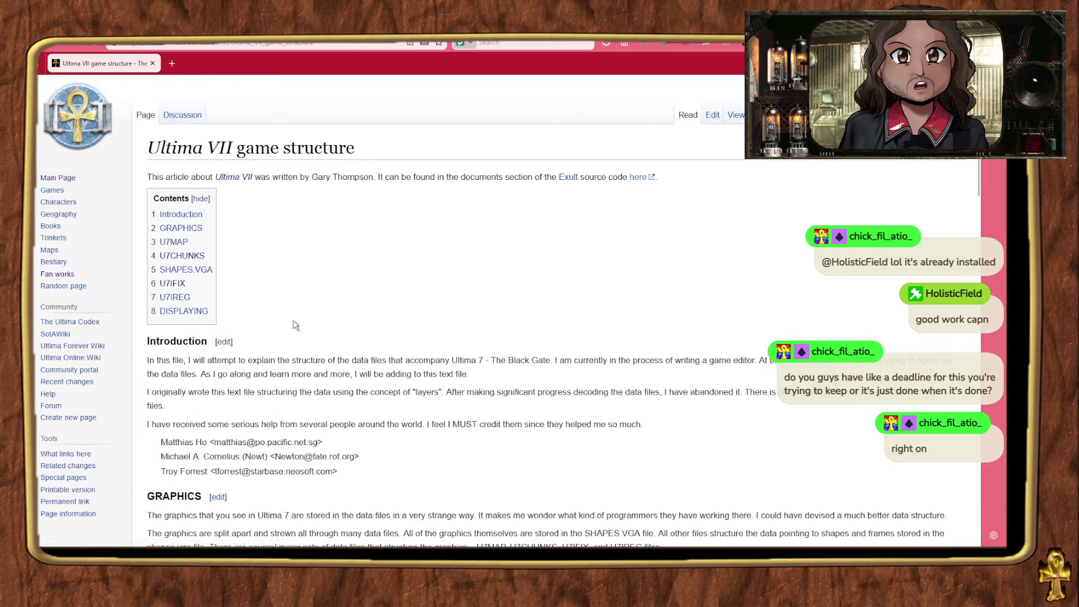
pyautogui.scroll(-20, 296, 325)
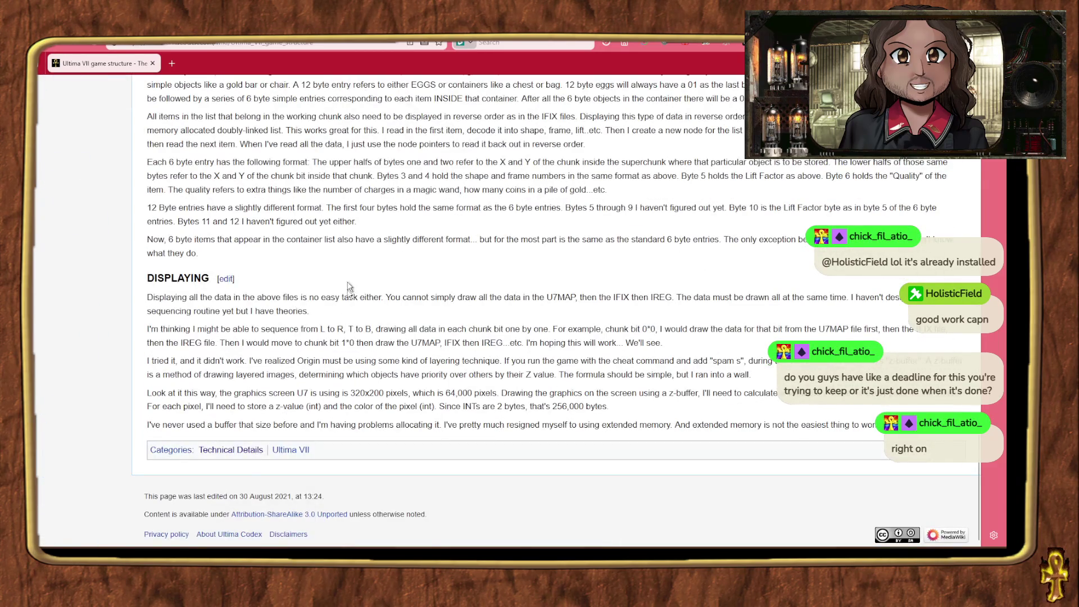
# Step: Open the Ultima VII internal formats article from the Technical Details category page
pyautogui.click(242, 450)
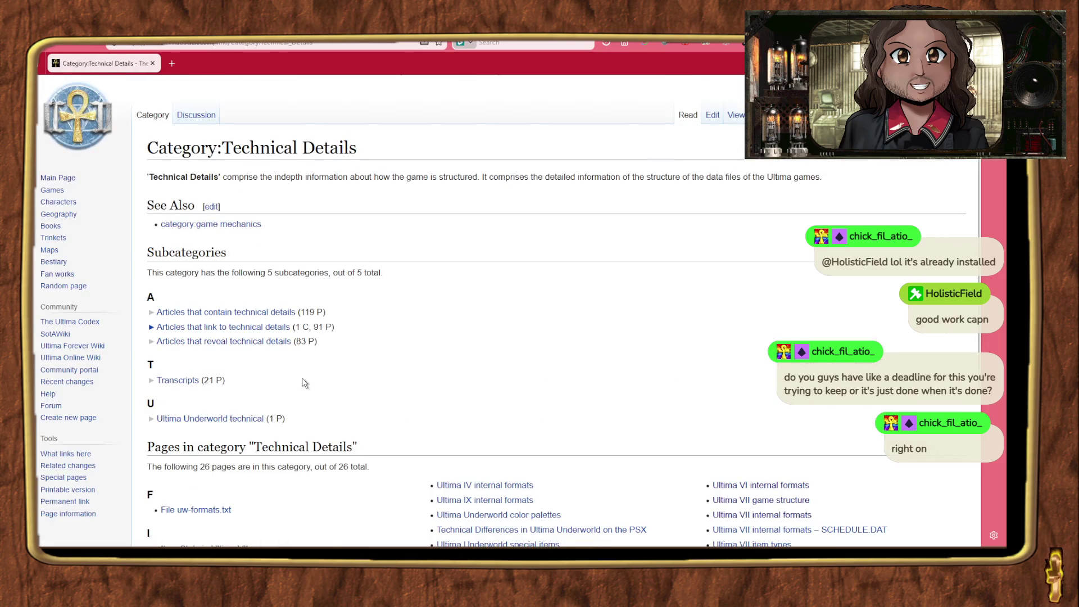
pyautogui.scroll(-5, 303, 384)
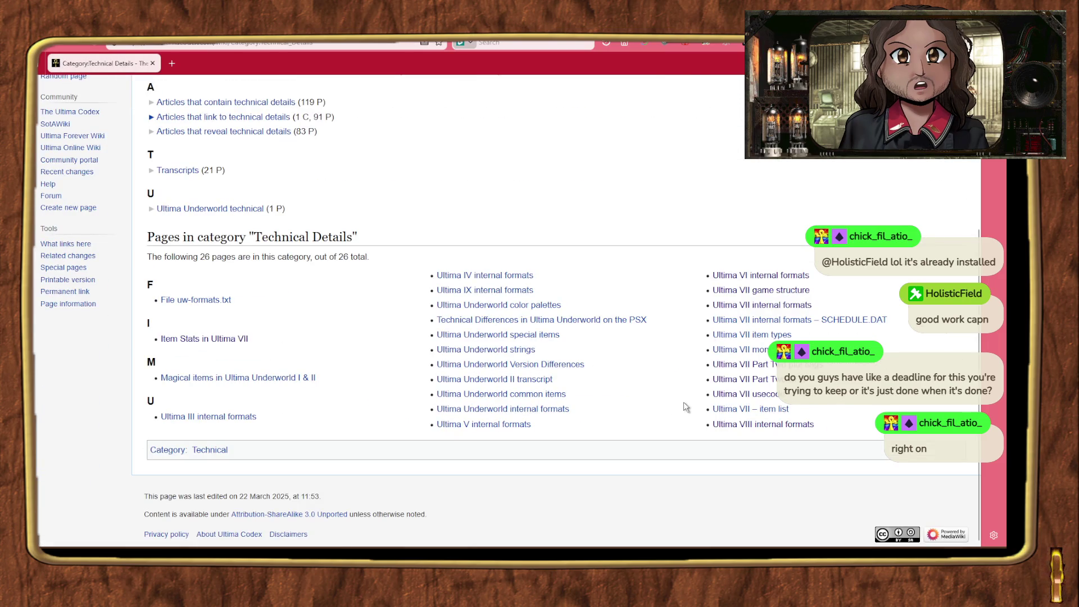
pyautogui.click(755, 428)
pyautogui.hotkey('alt', 'Left')
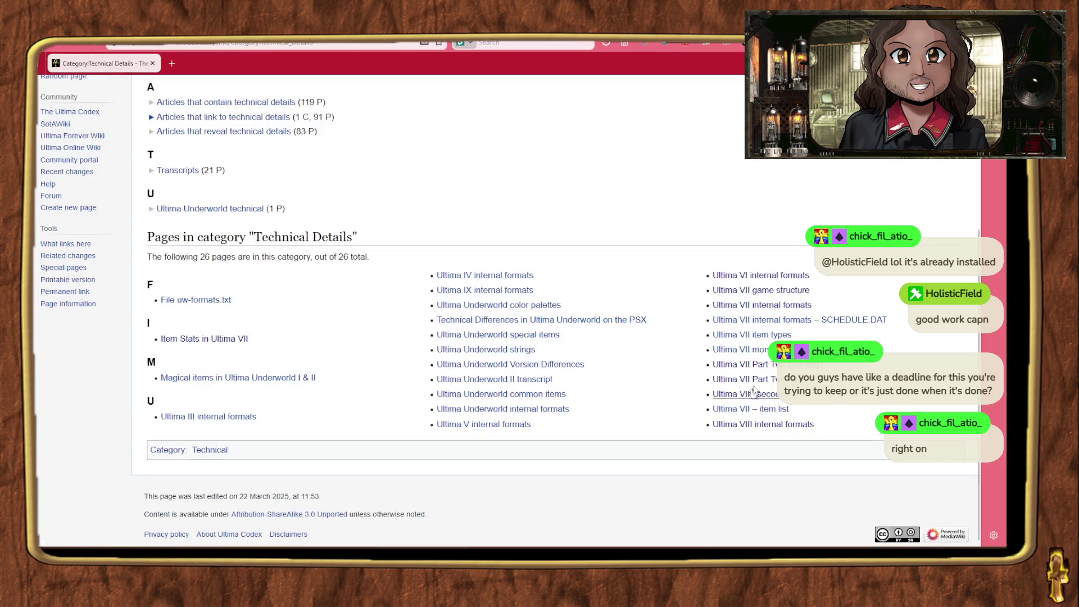
pyautogui.click(742, 307)
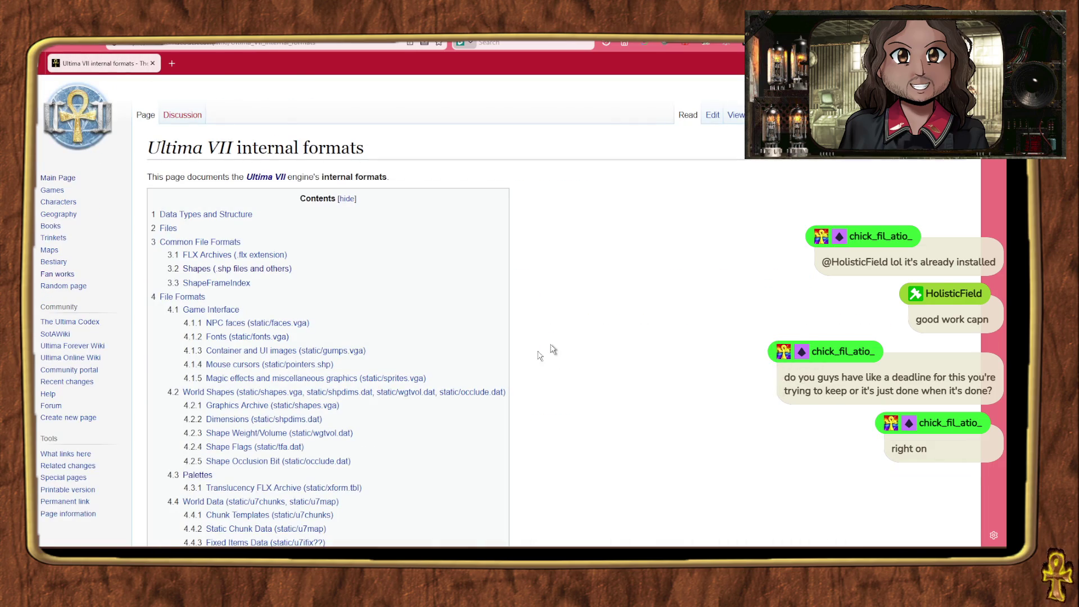
# Step: Jump to the Graphics Archive section and scroll to the Translucency FLX Archive colour table
pyautogui.scroll(-2, 519, 379)
pyautogui.click(313, 343)
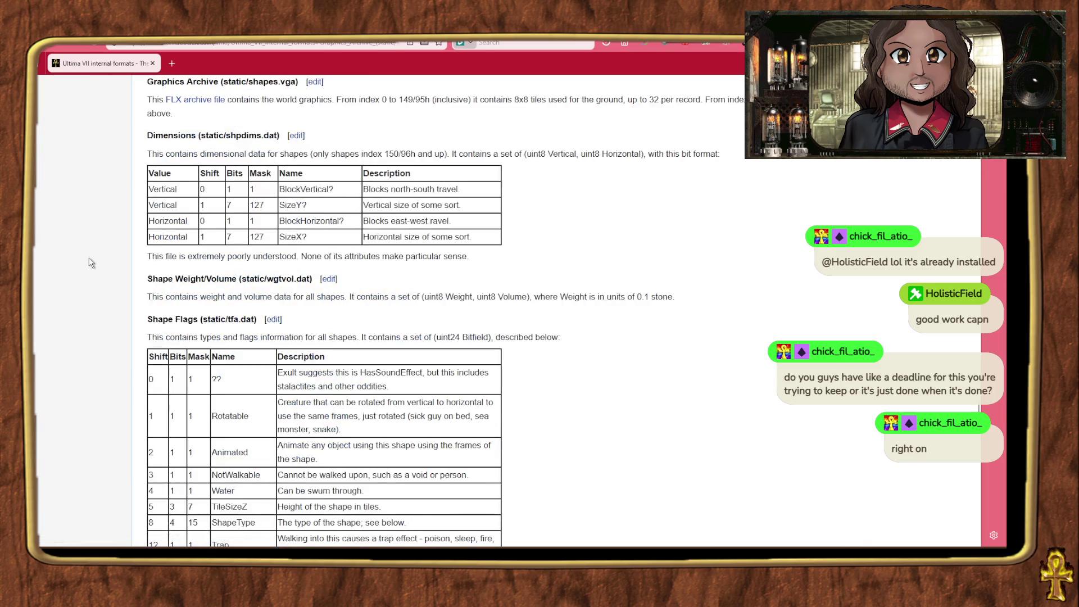
pyautogui.scroll(-5, 90, 261)
pyautogui.scroll(3, 90, 262)
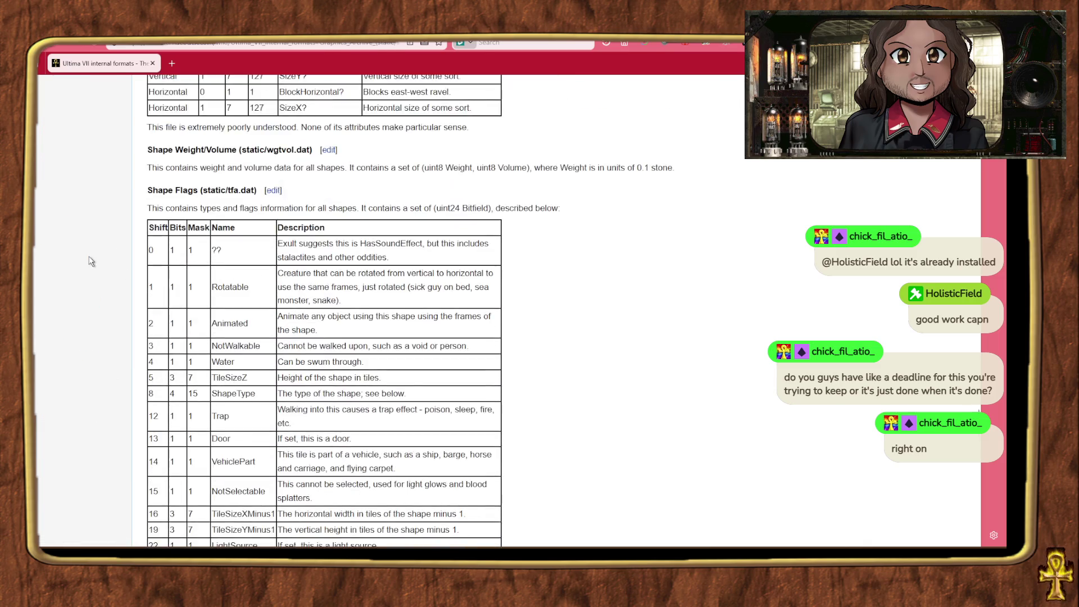
pyautogui.scroll(-5, 90, 262)
pyautogui.scroll(10, 89, 261)
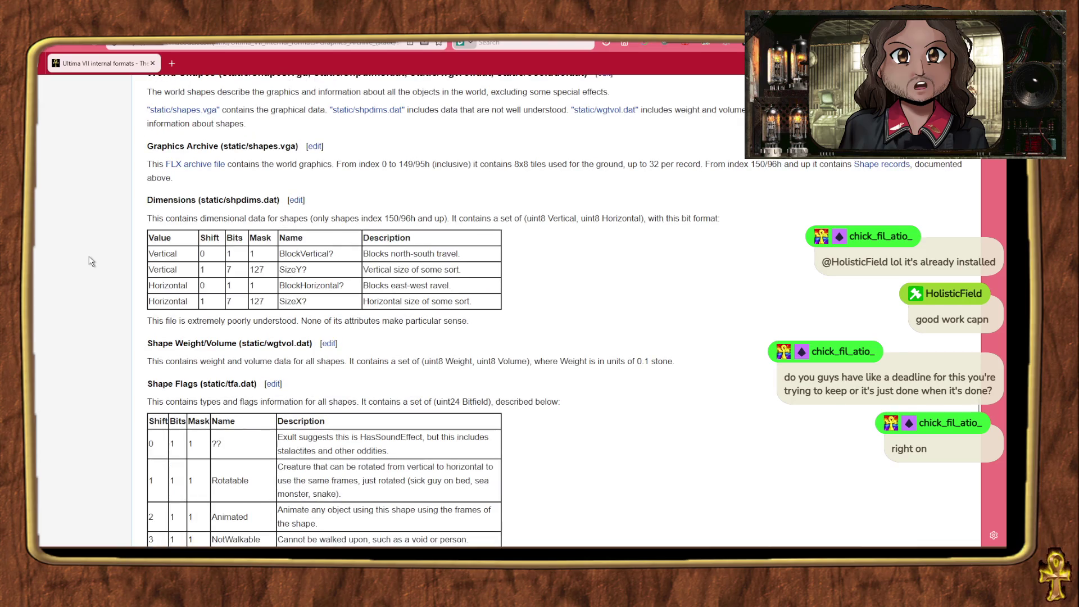
pyautogui.scroll(-18, 90, 261)
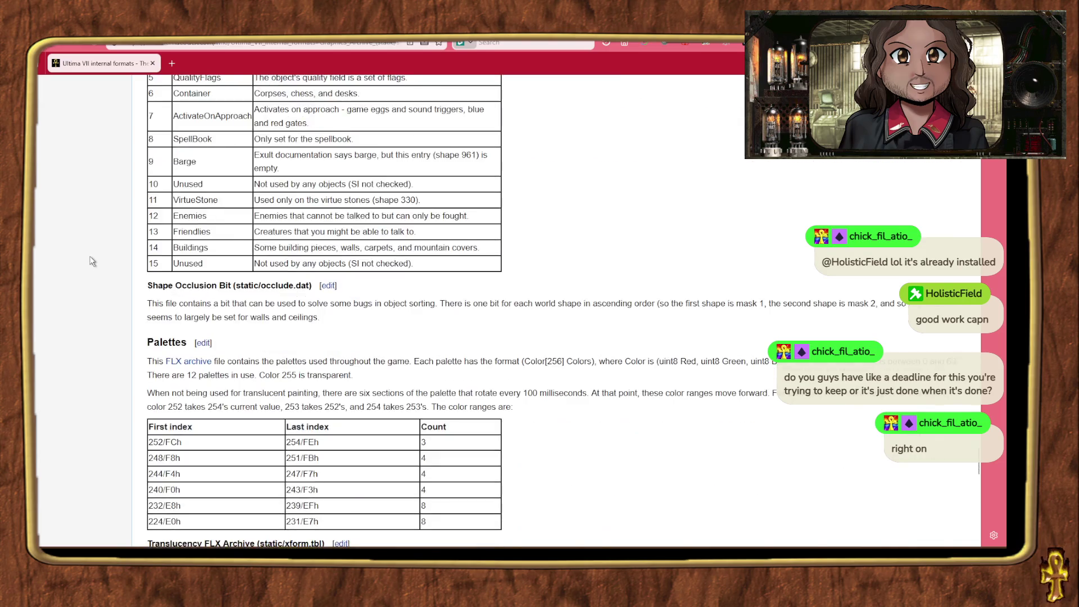
pyautogui.scroll(-3, 91, 262)
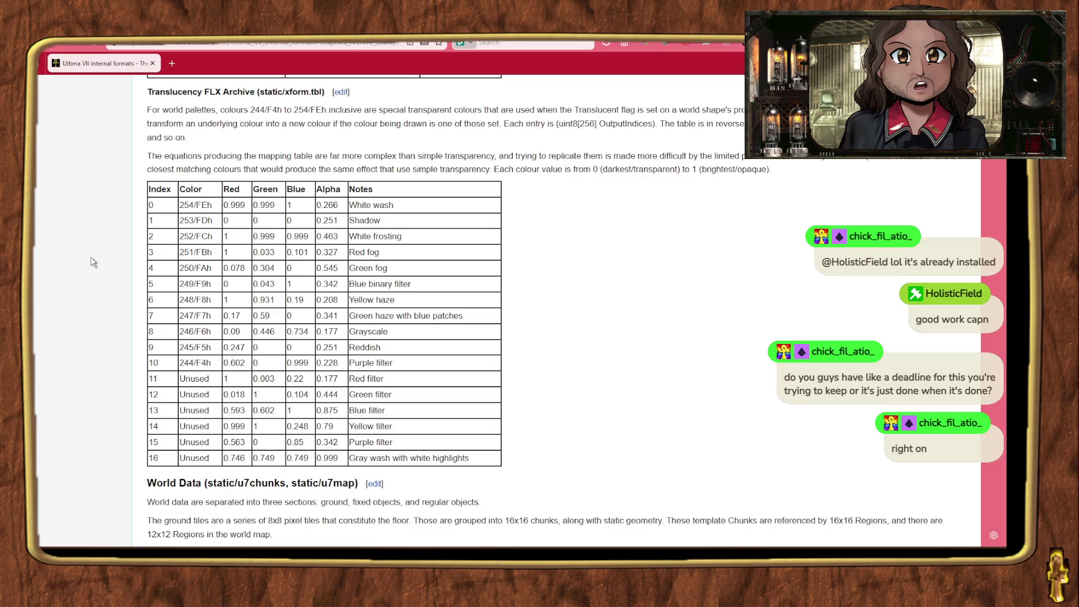
pyautogui.scroll(-1, 93, 262)
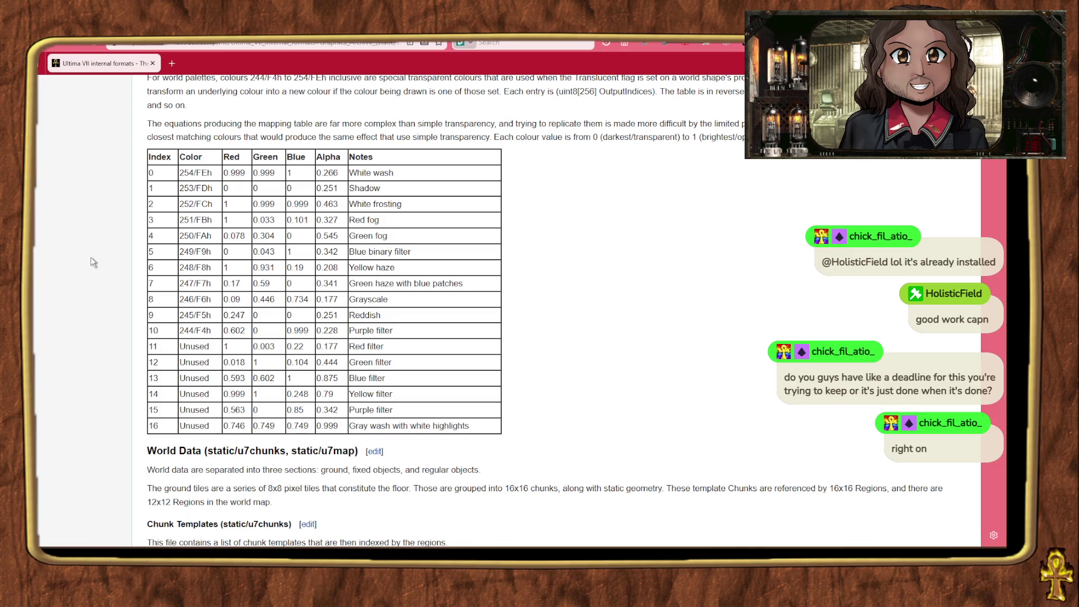
pyautogui.scroll(2, 94, 262)
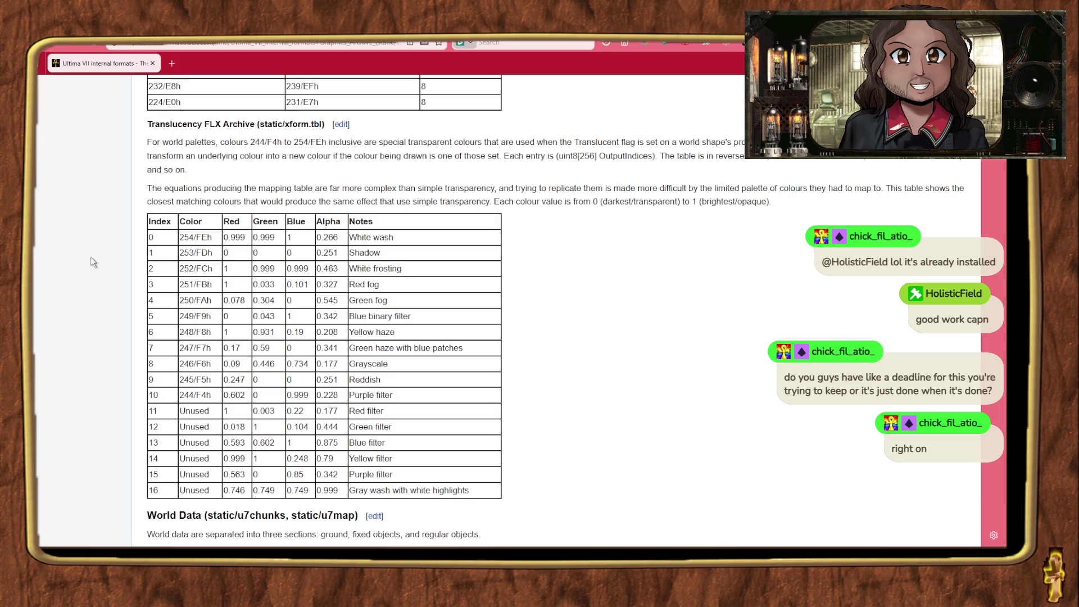
# Step: Cycle through the open windows, including Exult, ExultStudio and Aseprite
pyautogui.hotkey('alt', 'Tab')
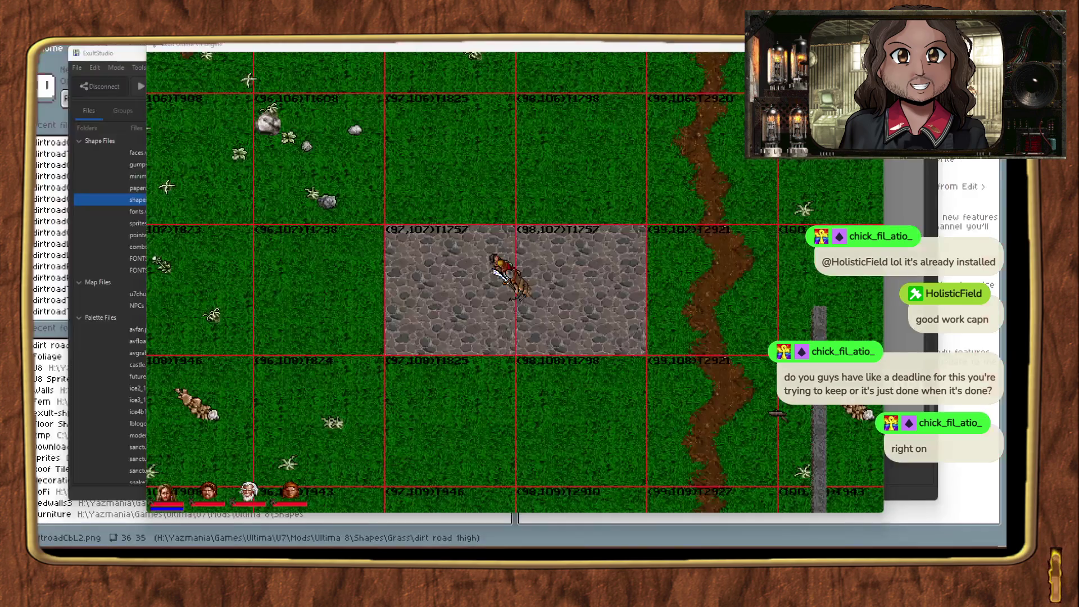
pyautogui.hotkey('alt', 'Tab')
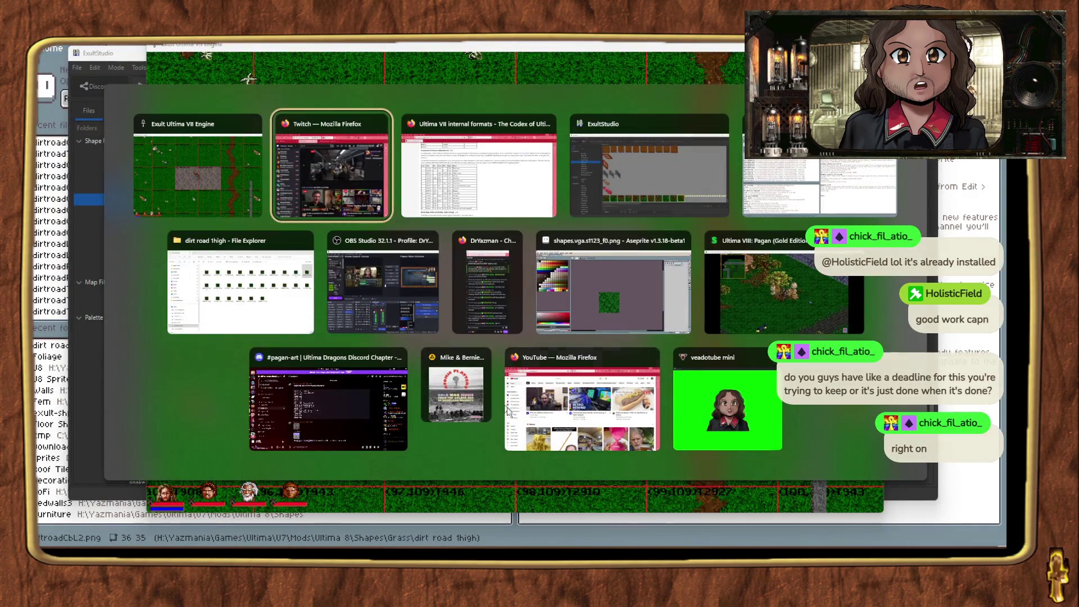
pyautogui.hotkey('alt', 'Tab')
pyautogui.hotkey('alt', 'Tab')
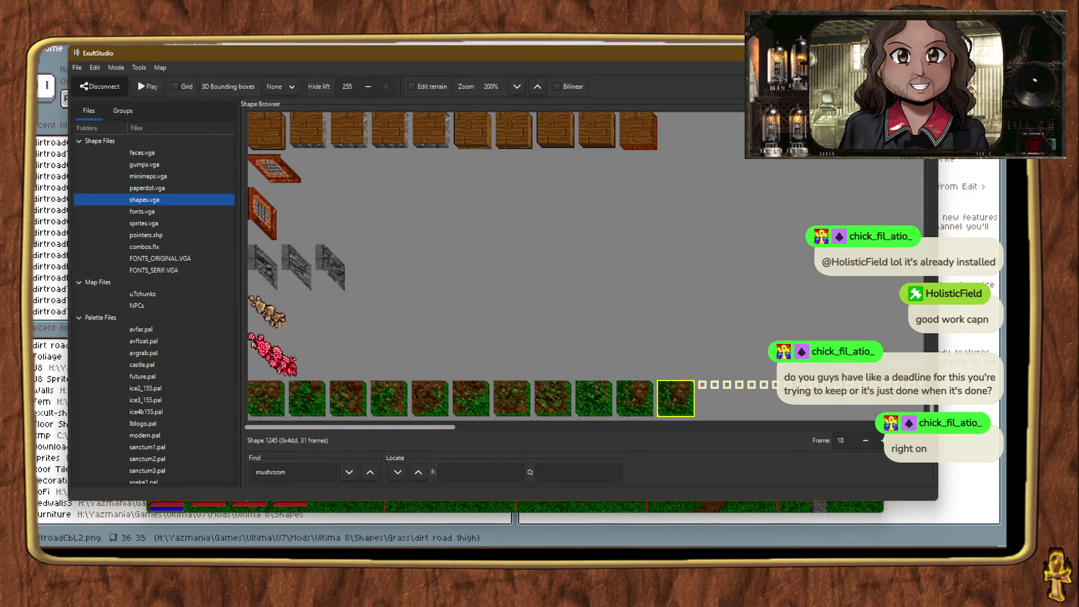
pyautogui.hotkey('alt', 'Tab')
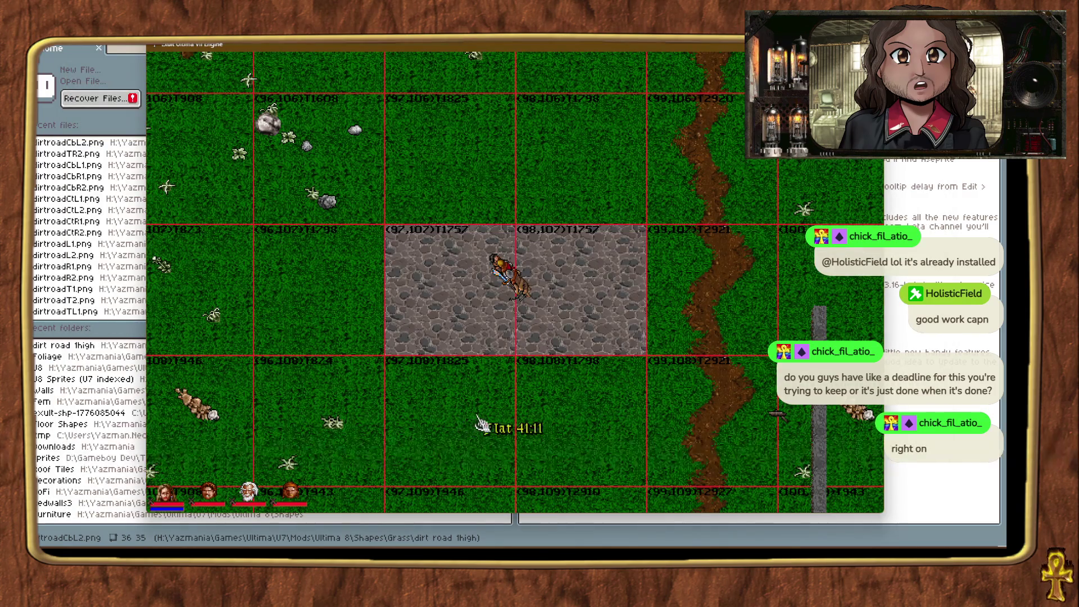
pyautogui.hotkey('ctrl', 'alt', 't')
pyautogui.hotkey('alt', 'Tab')
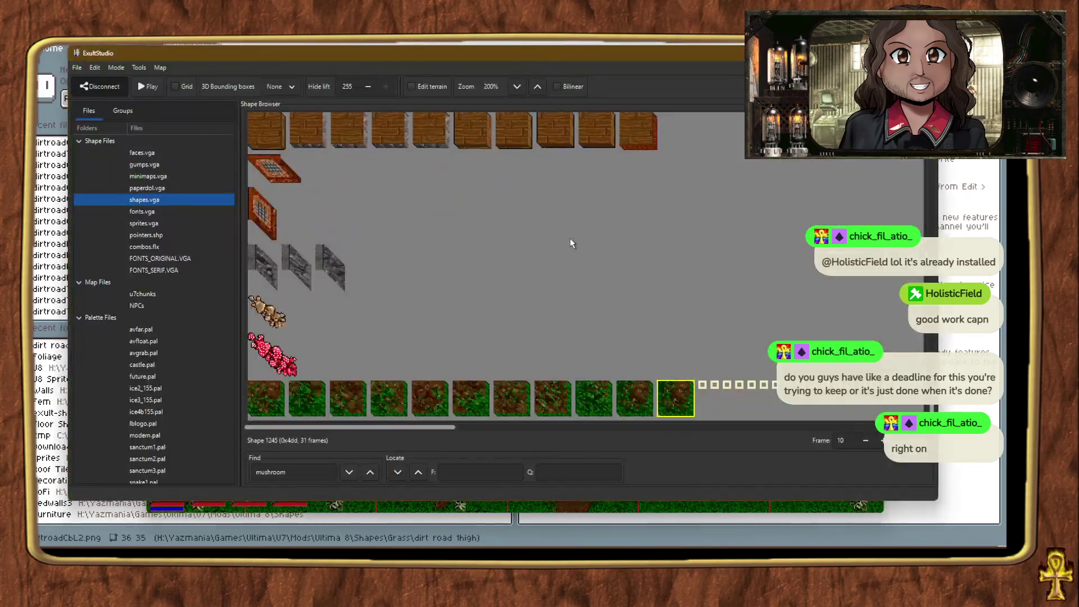
pyautogui.hotkey('alt', 'Tab')
pyautogui.press('Tab')
pyautogui.press('Tab')
pyautogui.press('Tab')
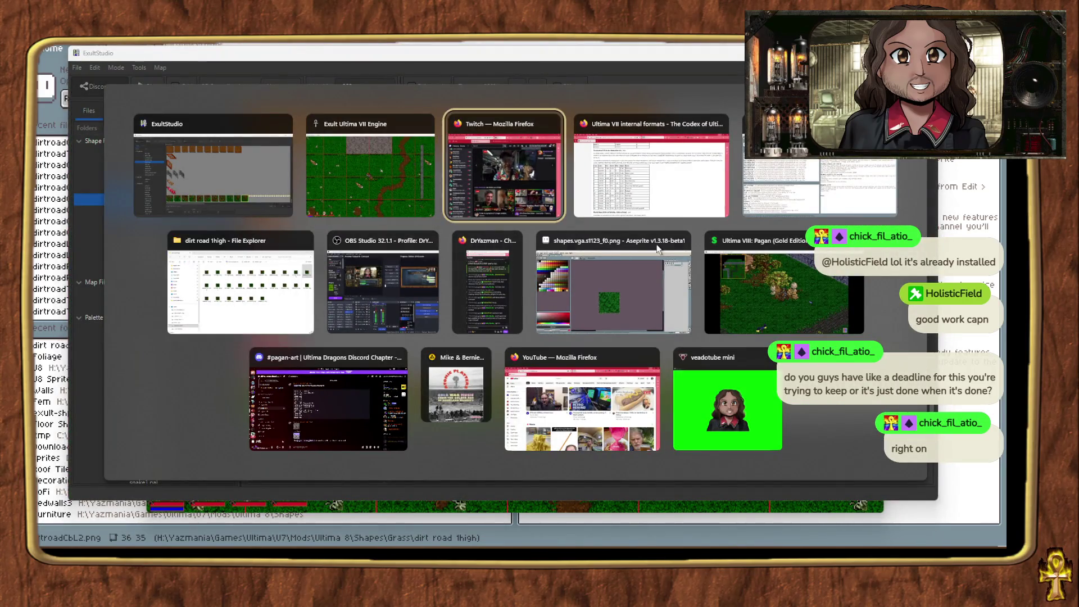
pyautogui.hotkey('alt', 'Tab')
pyautogui.press('Tab')
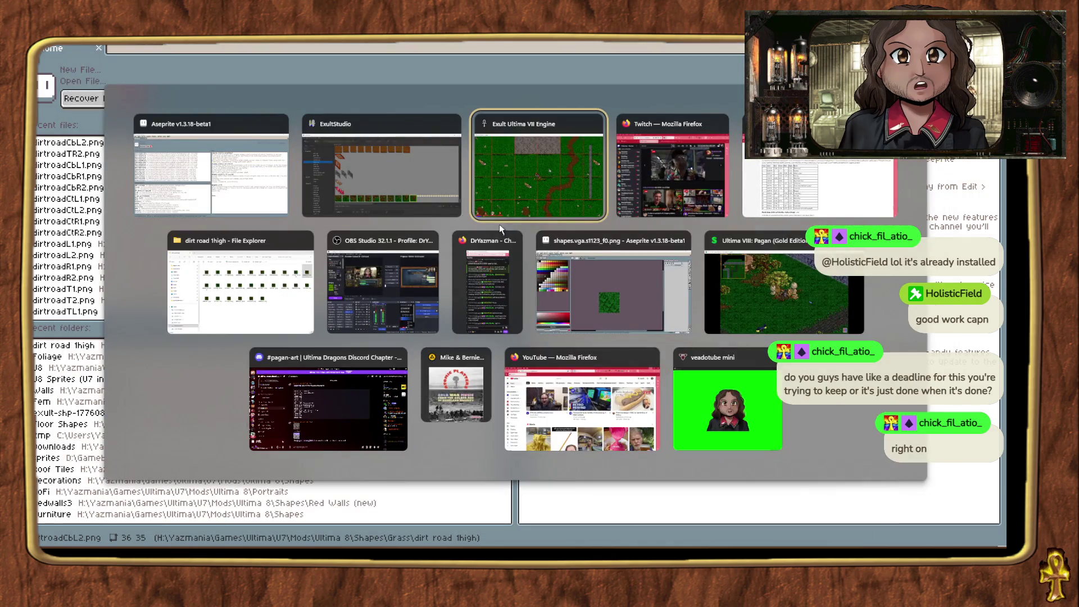
# Step: Scroll the shape browser to the wall shapes and open the options for stone wall shape 1217
pyautogui.click(497, 216)
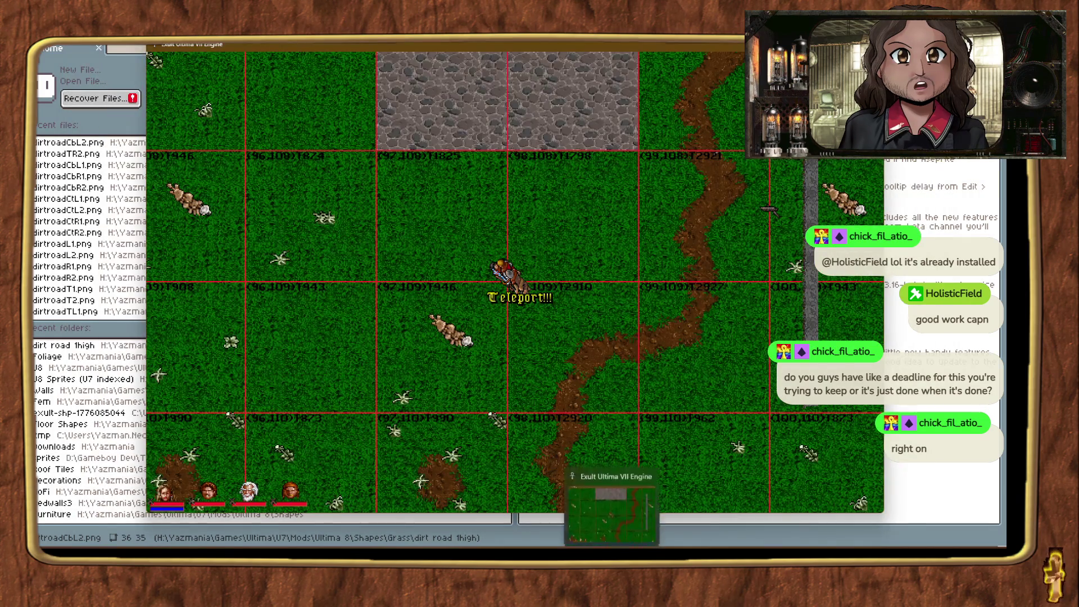
pyautogui.scroll(-5, 332, 288)
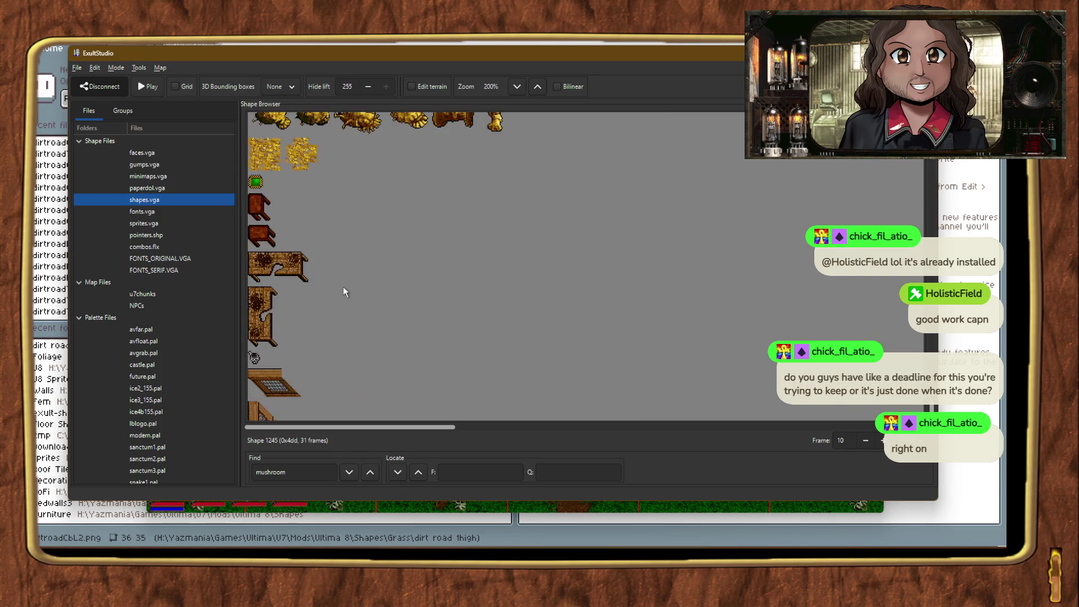
pyautogui.scroll(5, 344, 289)
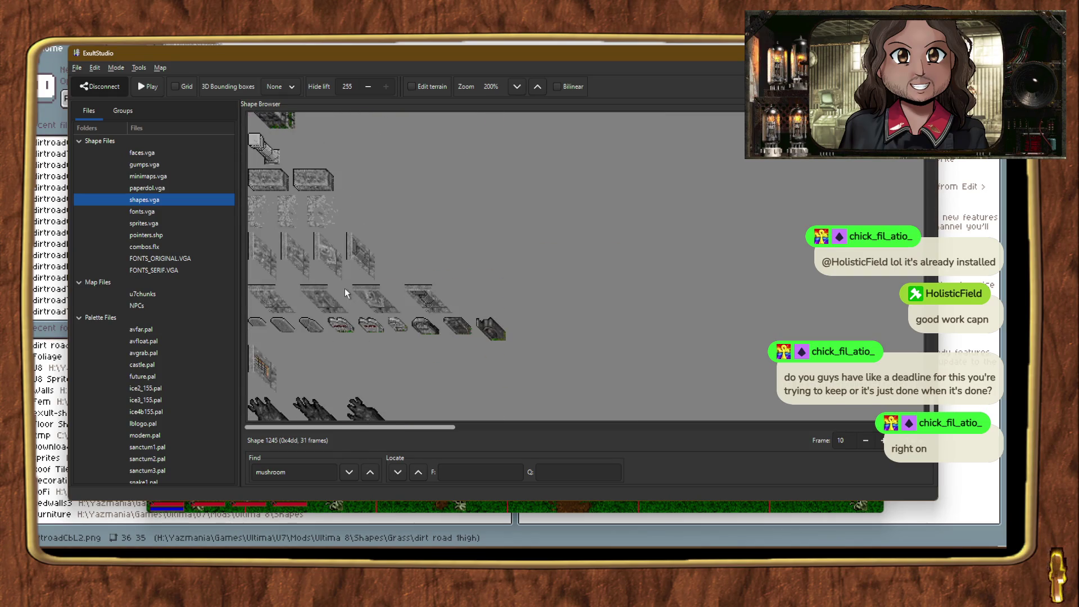
pyautogui.rightClick(376, 302)
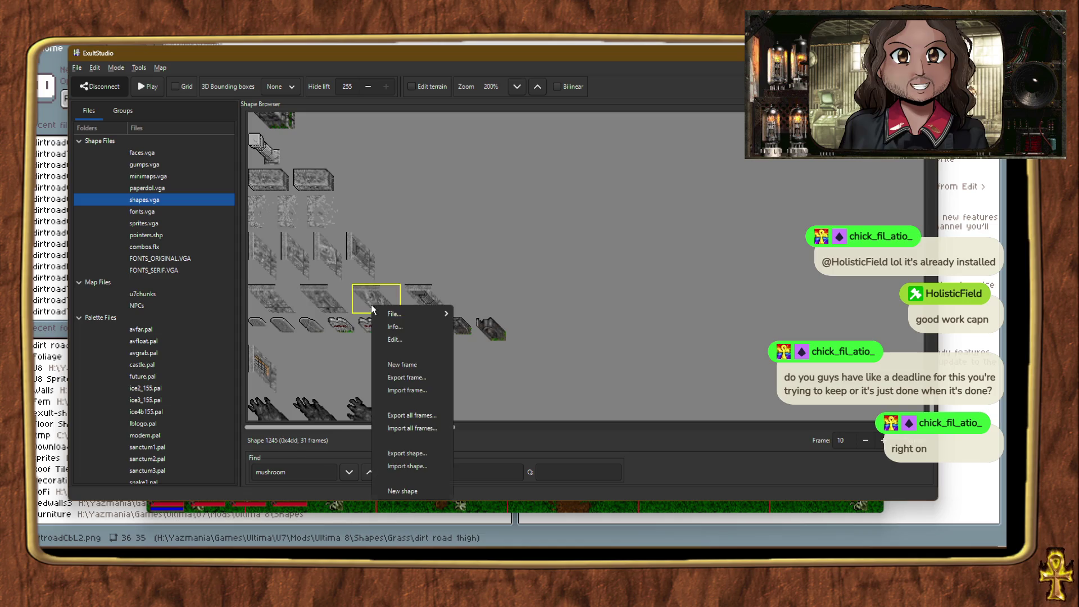
# Step: Open shape 1217's frame in Aseprite as shapes.vga.s1217_f1.png, zoomed to 500% and centred
pyautogui.click(322, 309)
pyautogui.rightClick(323, 310)
pyautogui.click(342, 339)
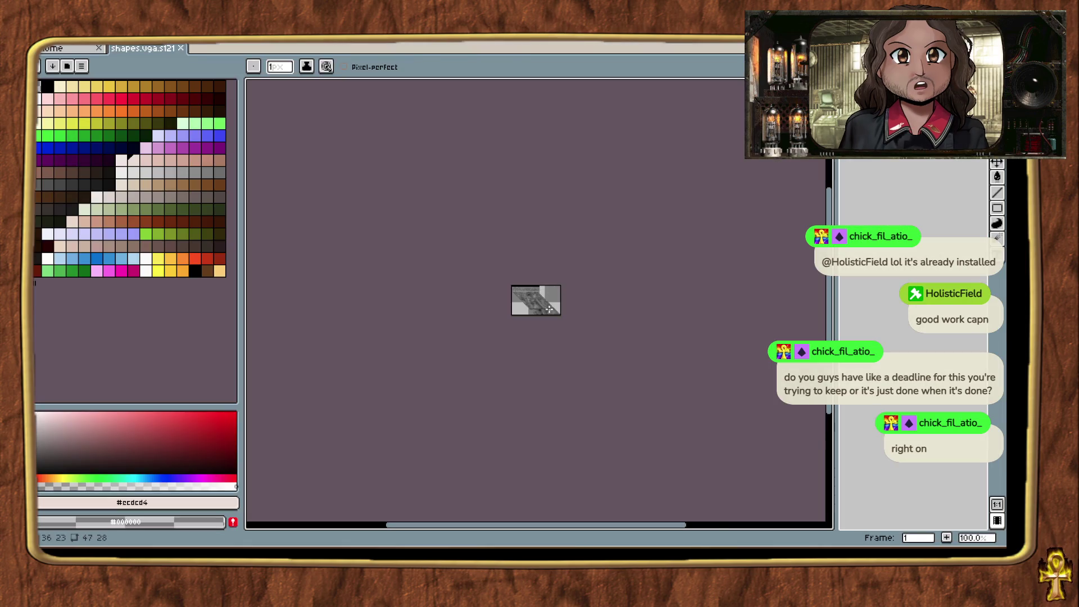
pyautogui.scroll(4, 500, 283)
pyautogui.moveTo(549, 362); pyautogui.dragTo(592, 379)
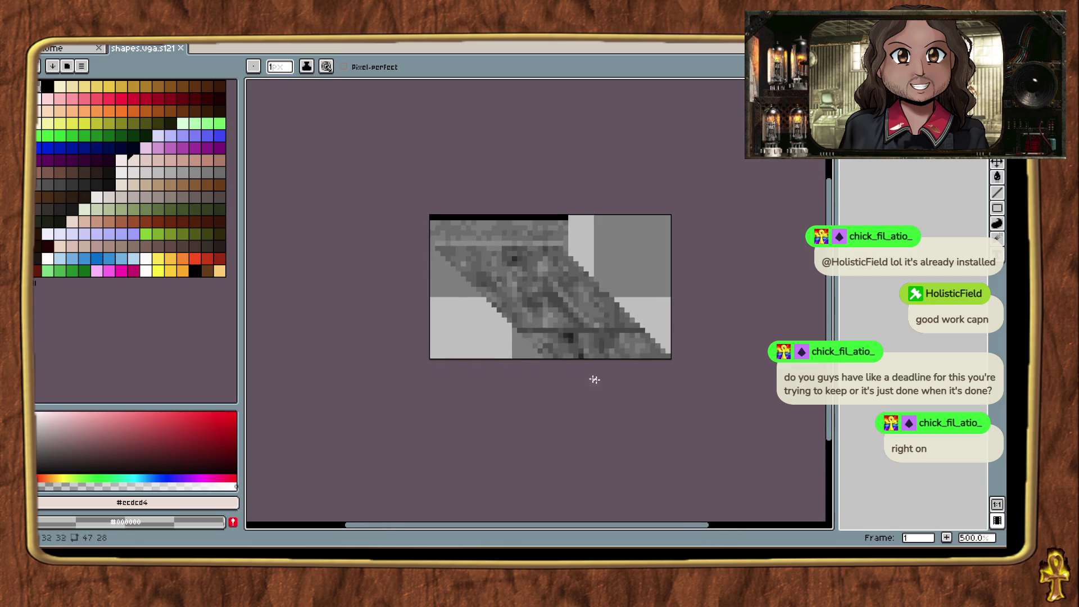
# Step: Set the drawing colour to palette index 244 after first trying 242
pyautogui.click(60, 272)
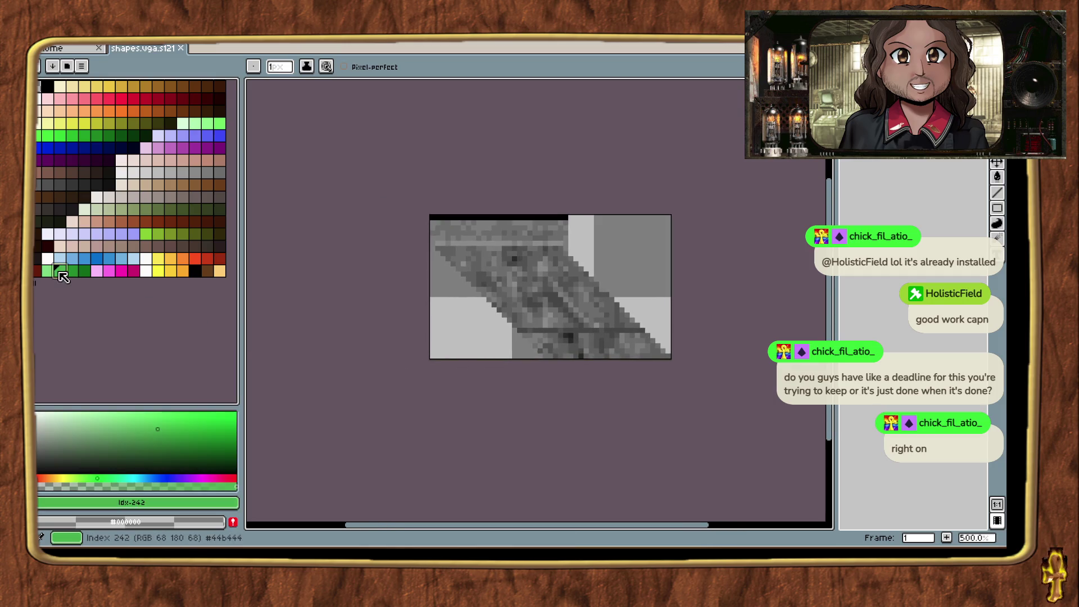
pyautogui.click(94, 275)
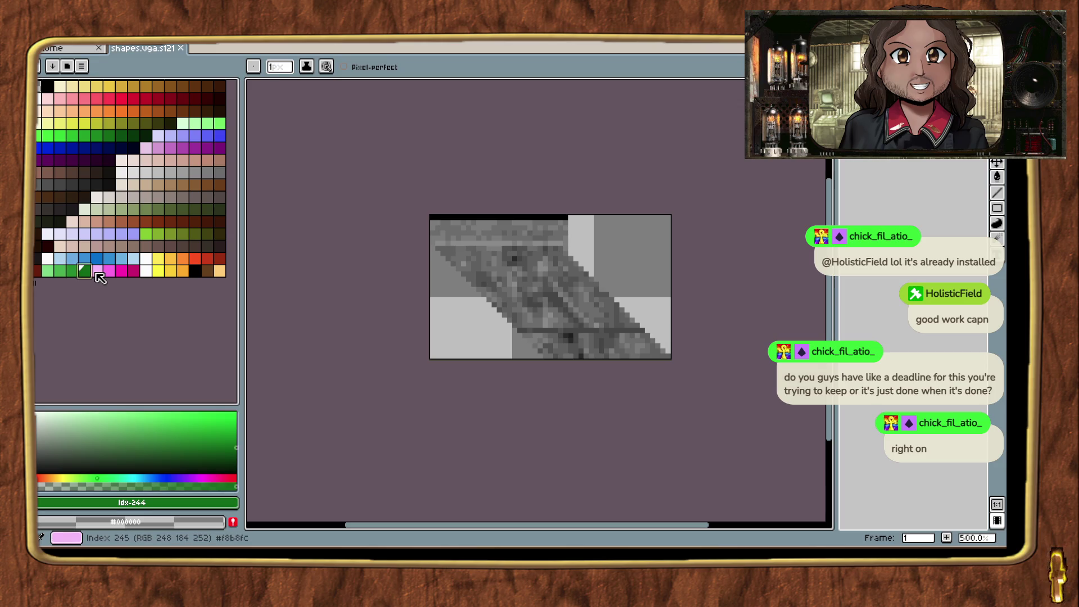
pyautogui.hotkey('alt', 'Tab')
pyautogui.hotkey('alt', 'Tab')
pyautogui.hotkey('alt', 'Tab')
pyautogui.hotkey('alt', 'Tab')
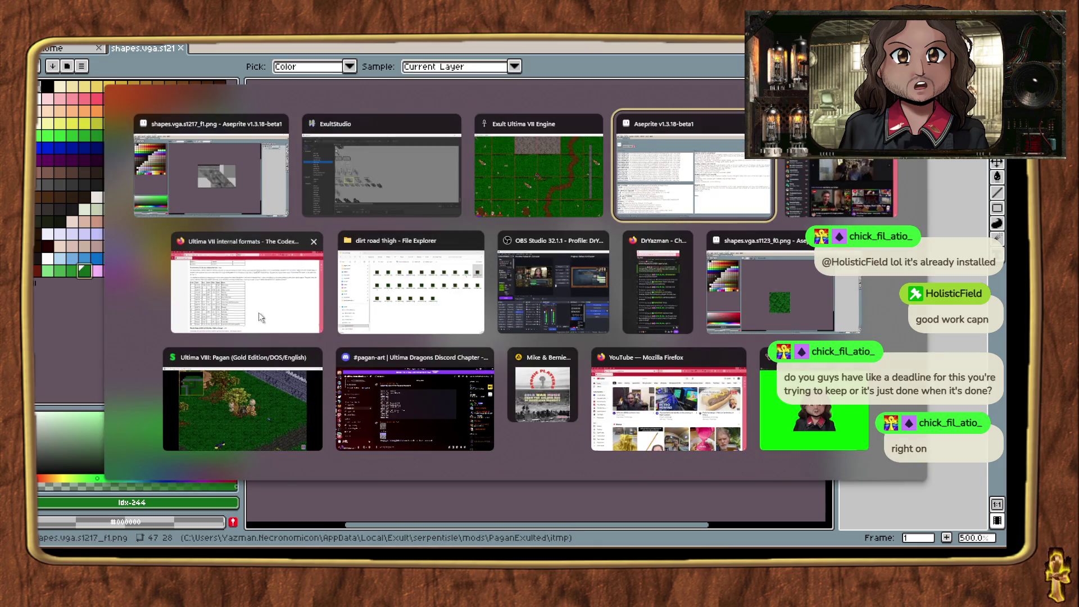
# Step: Check the wiki's Translucency FLX Archive table, where colour 244 is a purple filter
pyautogui.scroll(-2, 611, 342)
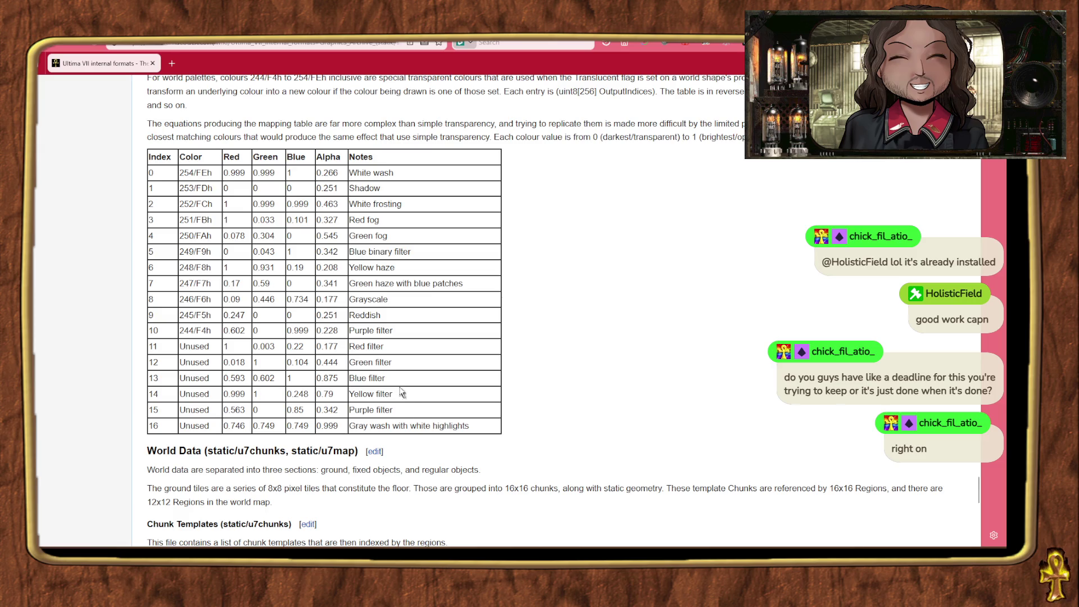
pyautogui.scroll(2, 409, 387)
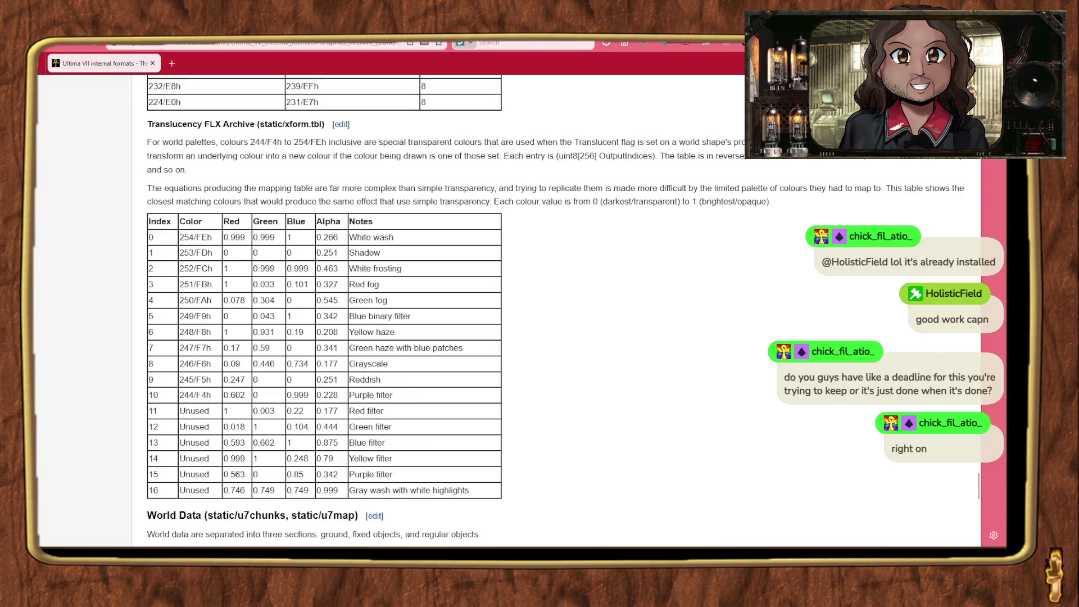
pyautogui.hotkey('alt', 'Tab')
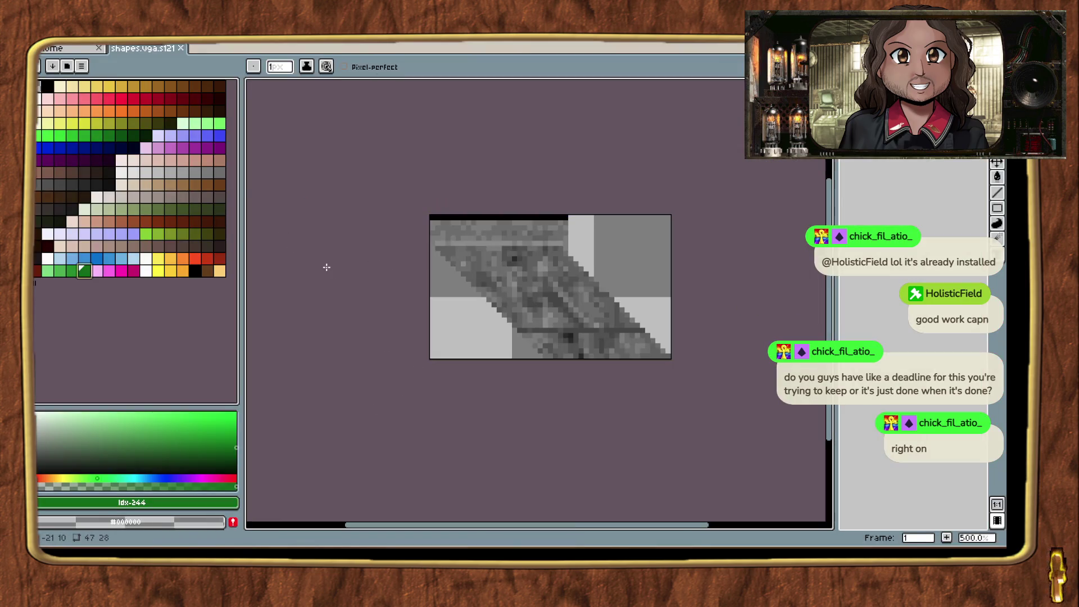
pyautogui.hotkey('alt', 'Tab')
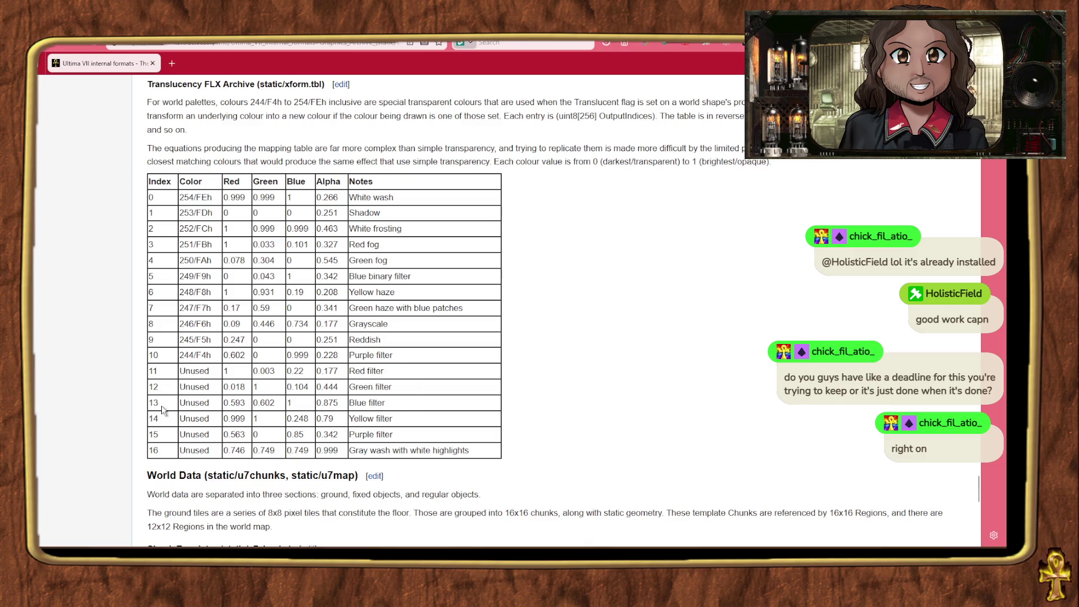
pyautogui.hotkey('alt', 'Tab')
pyautogui.hotkey('alt', 'Tab')
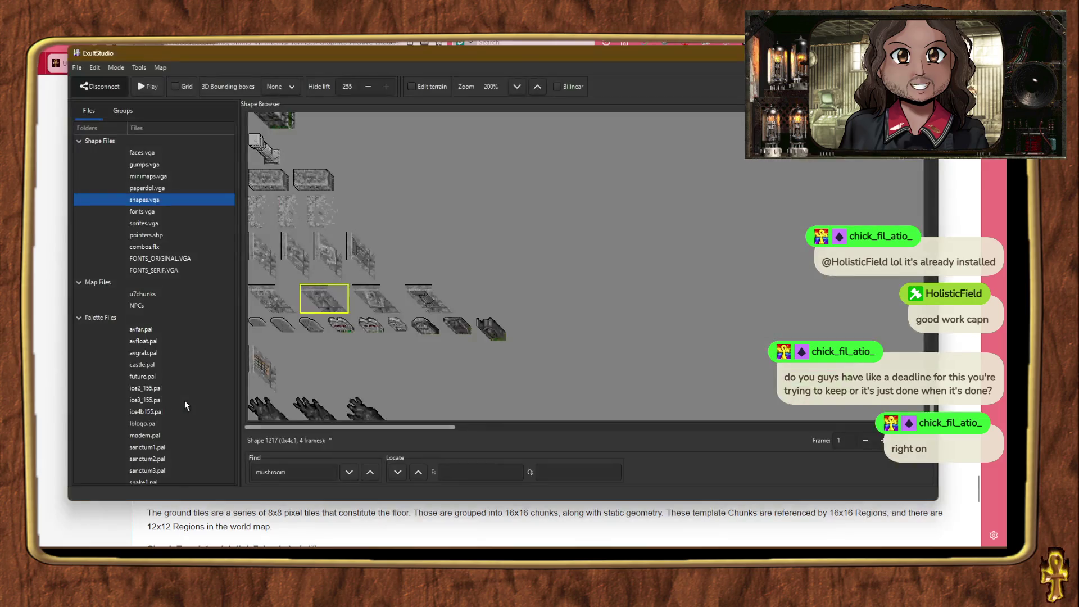
pyautogui.scroll(-2, 197, 331)
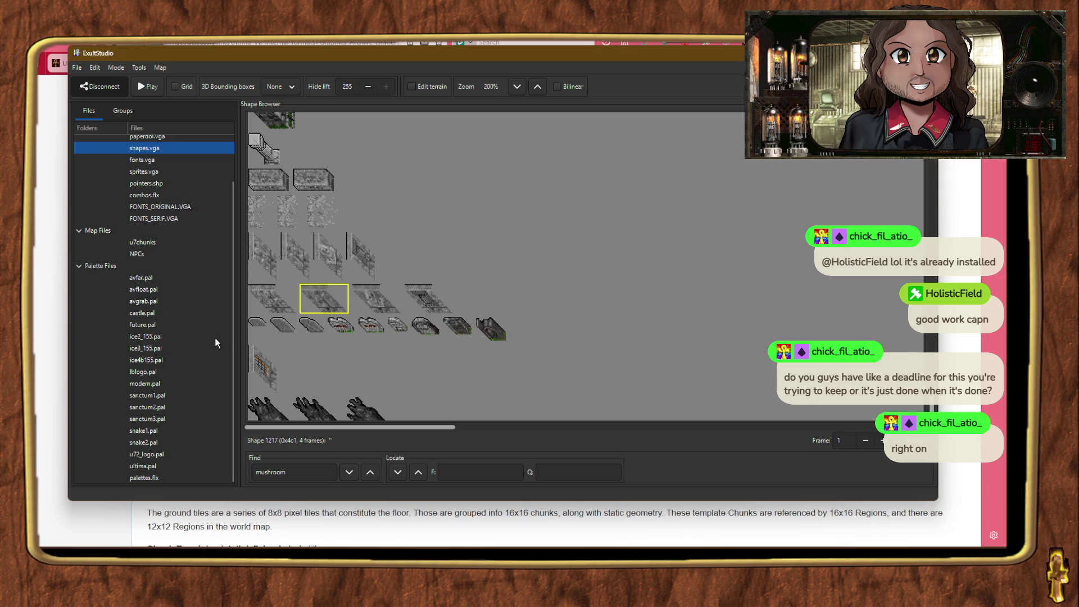
pyautogui.click(55, 337)
# Step: In Aseprite, step through the translucent palette swatches from index 255 down to green 243
pyautogui.press('super+w')
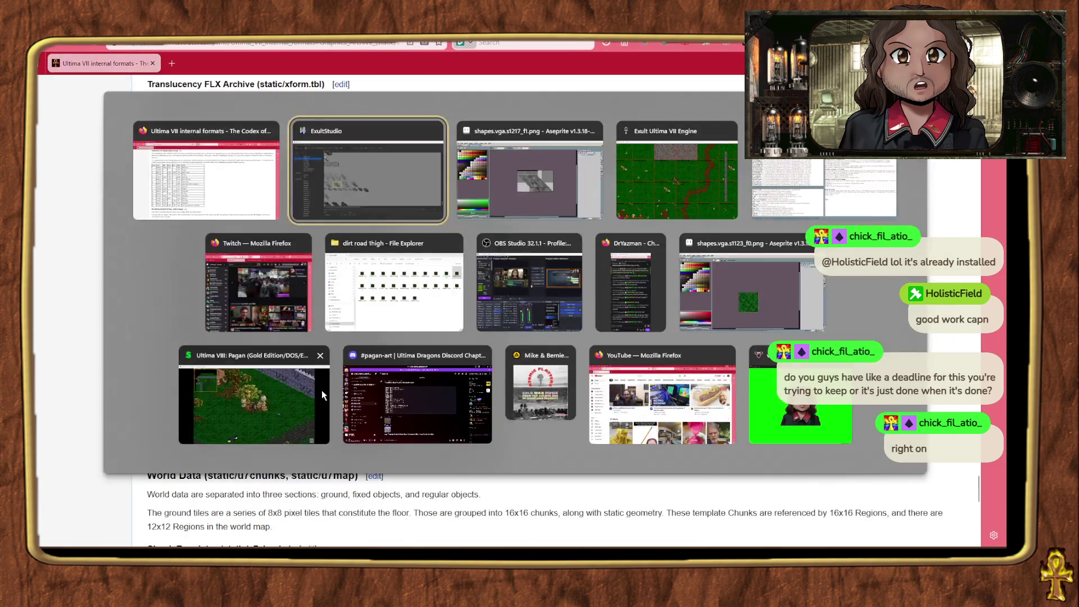
pyautogui.click(322, 390)
pyautogui.click(219, 273)
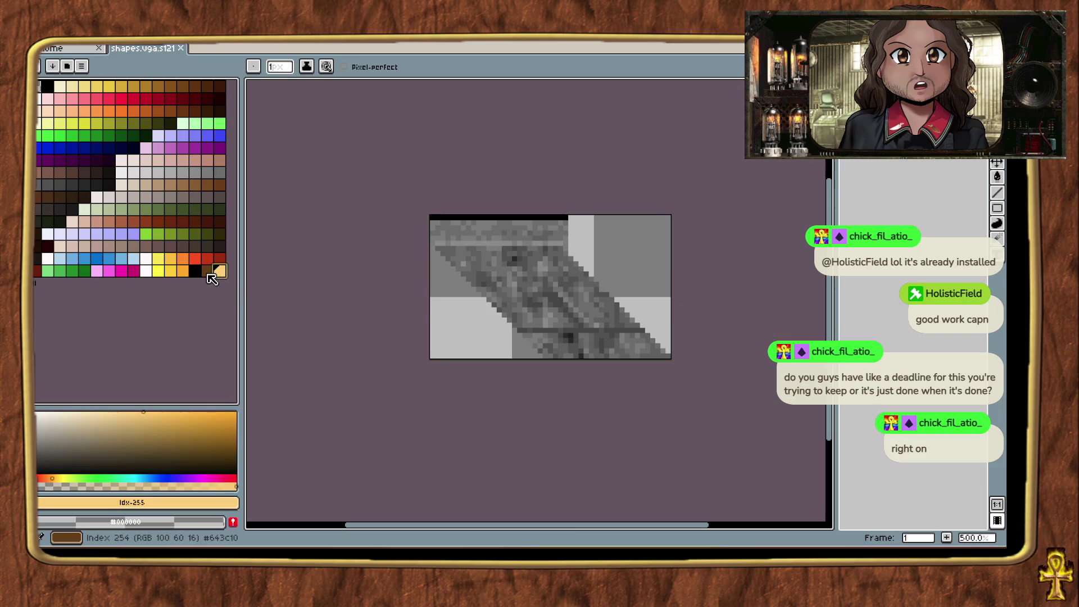
pyautogui.click(207, 271)
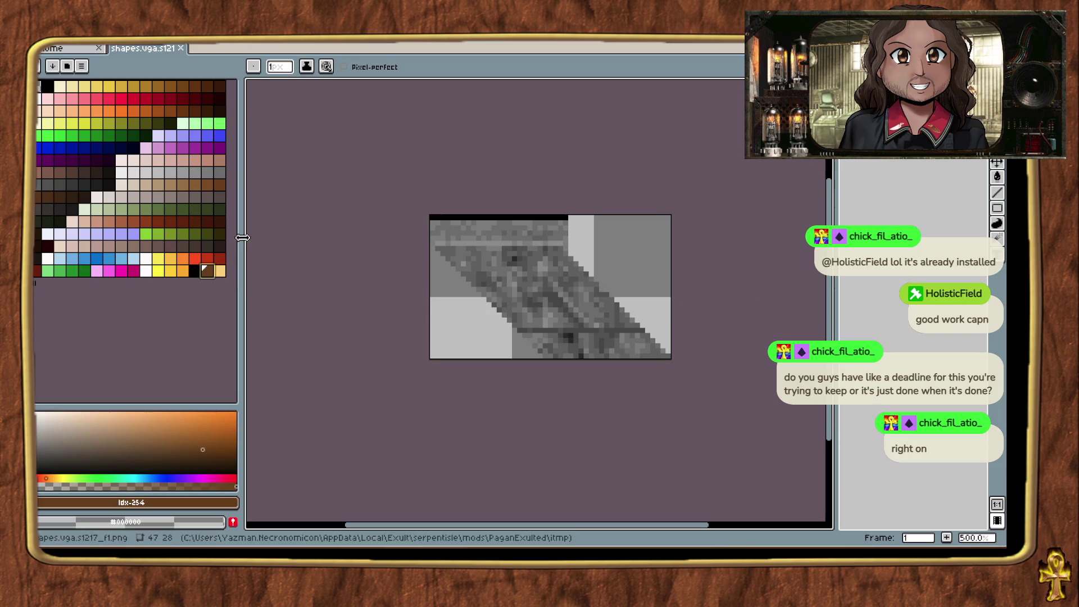
pyautogui.click(193, 270)
pyautogui.click(181, 271)
pyautogui.click(169, 271)
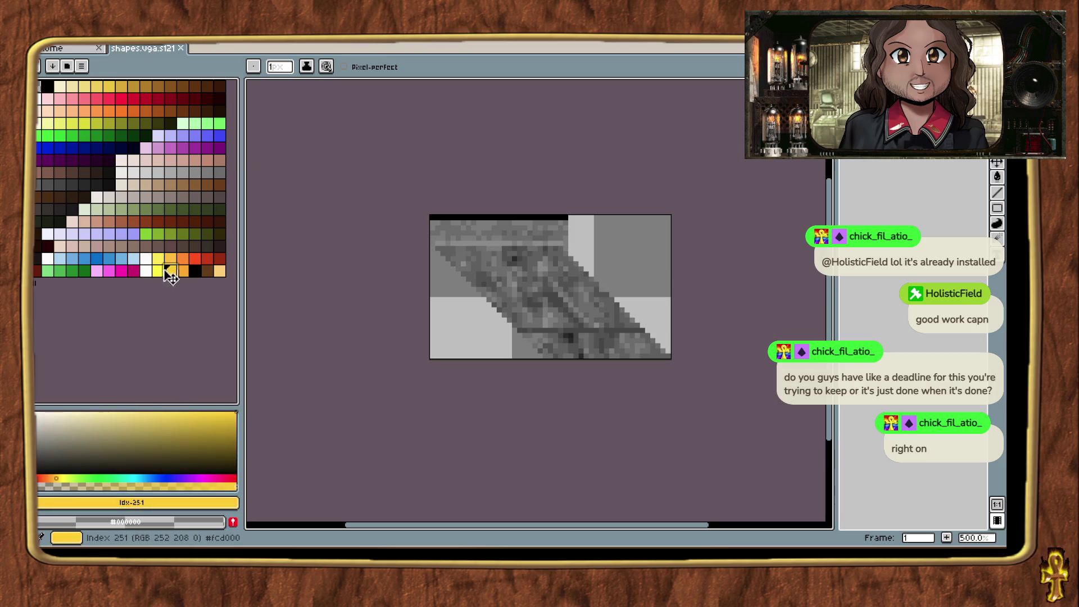
pyautogui.click(158, 271)
pyautogui.click(146, 271)
pyautogui.click(134, 271)
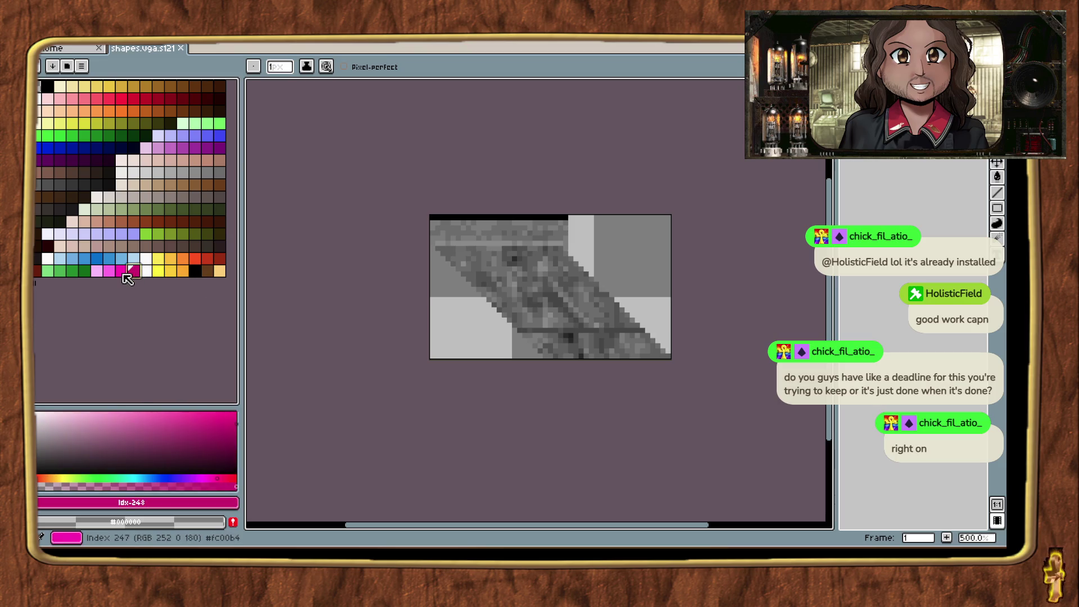
pyautogui.click(122, 271)
pyautogui.click(109, 270)
pyautogui.click(97, 271)
pyautogui.click(85, 271)
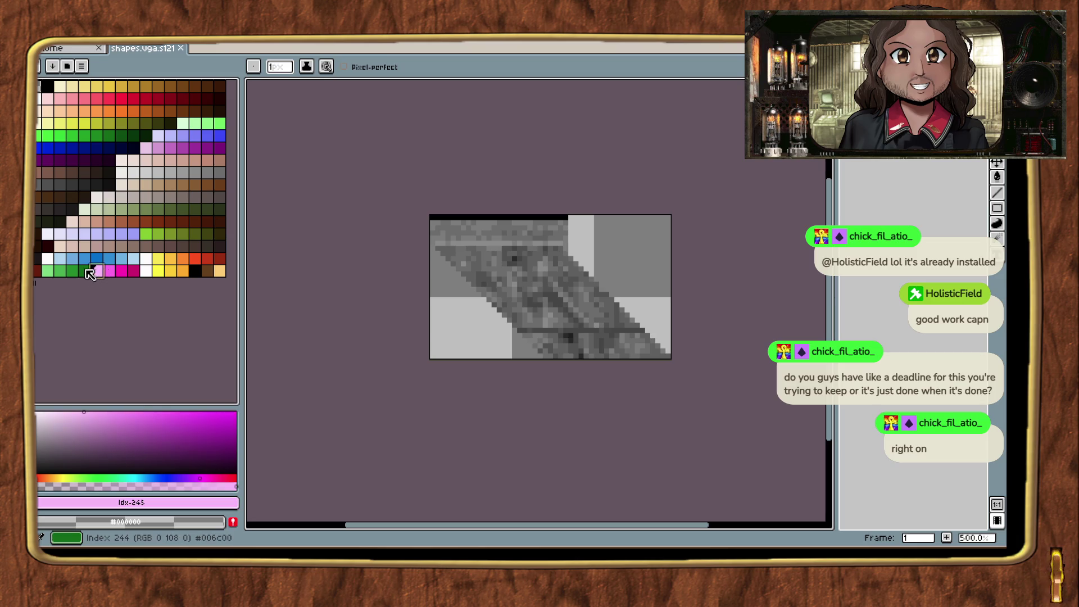
pyautogui.click(72, 271)
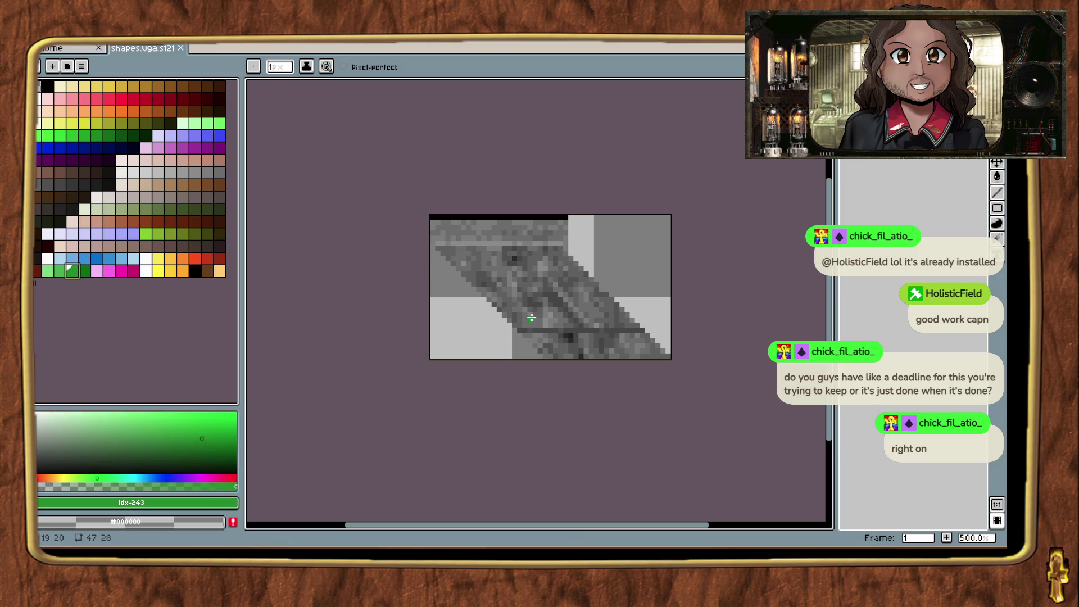
# Step: Pencil a green line along the tile's lower-left diagonal edge, undo stray strokes, and sample its green
pyautogui.scroll(4, 524, 298)
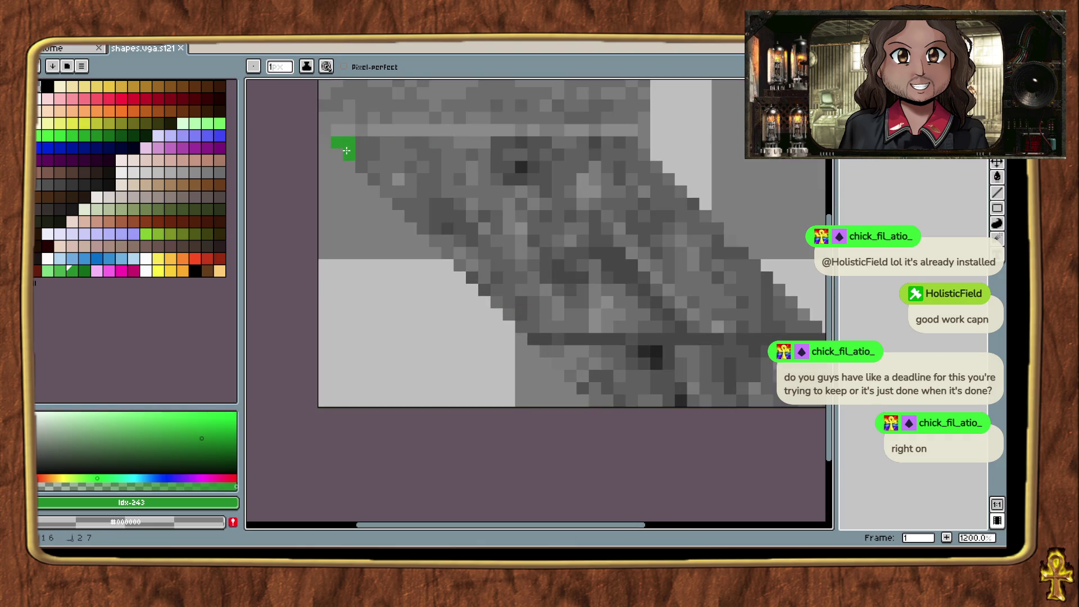
pyautogui.moveTo(356, 162); pyautogui.dragTo(424, 228)
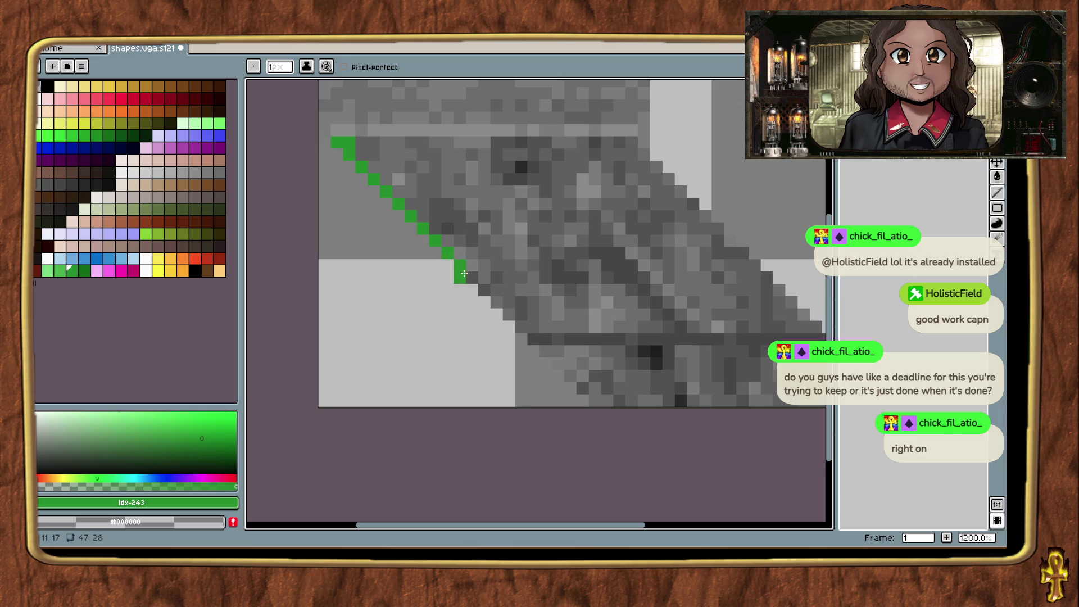
pyautogui.moveTo(464, 273); pyautogui.dragTo(500, 305)
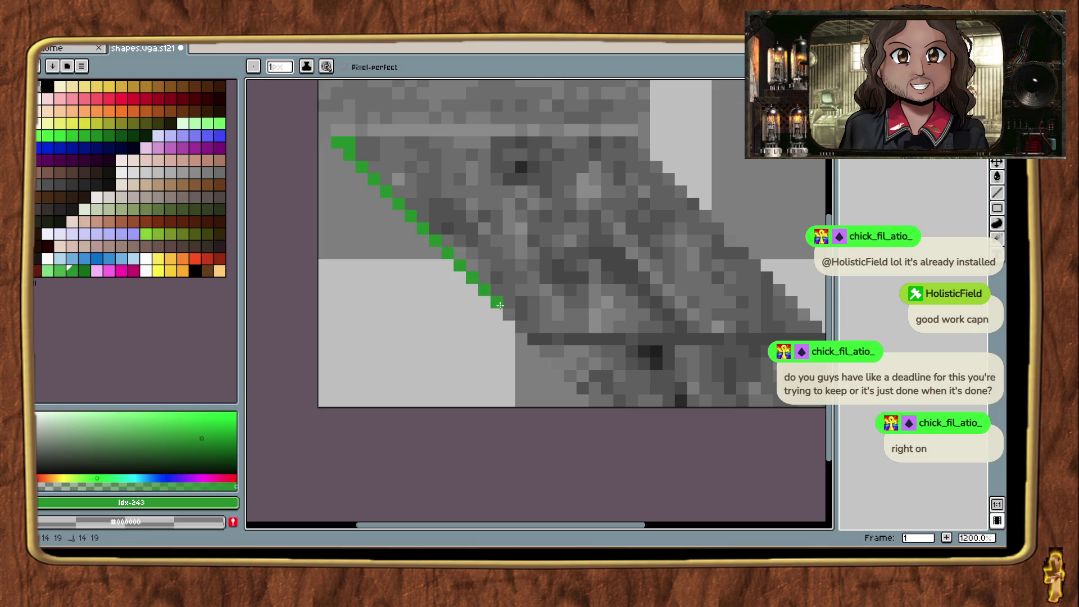
pyautogui.moveTo(533, 337); pyautogui.dragTo(547, 339)
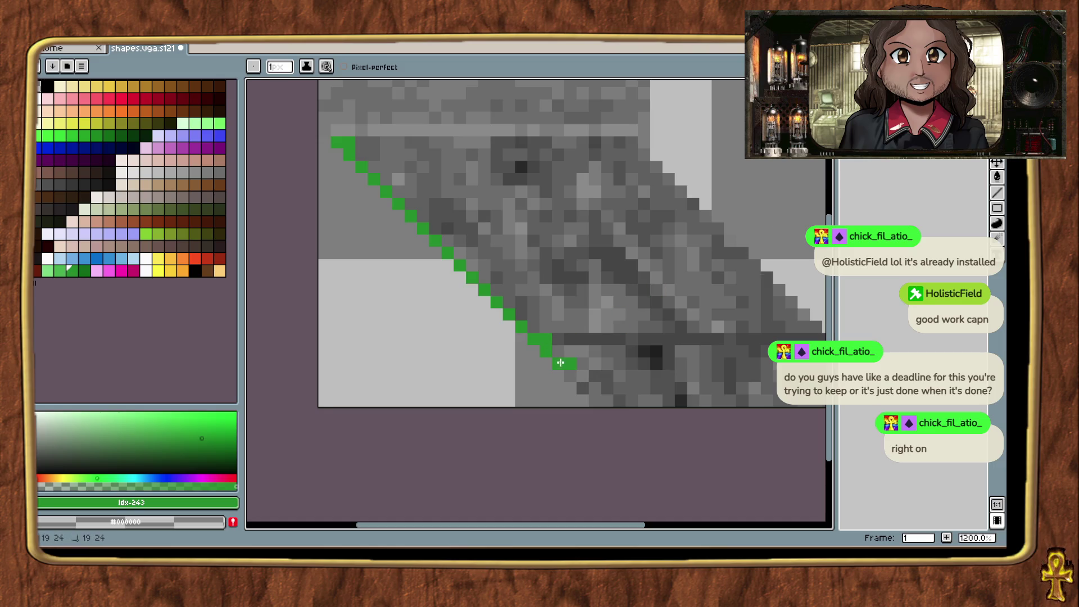
pyautogui.moveTo(570, 372)
pyautogui.mouseDown()
pyautogui.moveTo(592, 389)
pyautogui.moveTo(607, 369)
pyautogui.mouseUp()
pyautogui.hotkey('ctrl', 'z')
pyautogui.hotkey('ctrl', 'z')
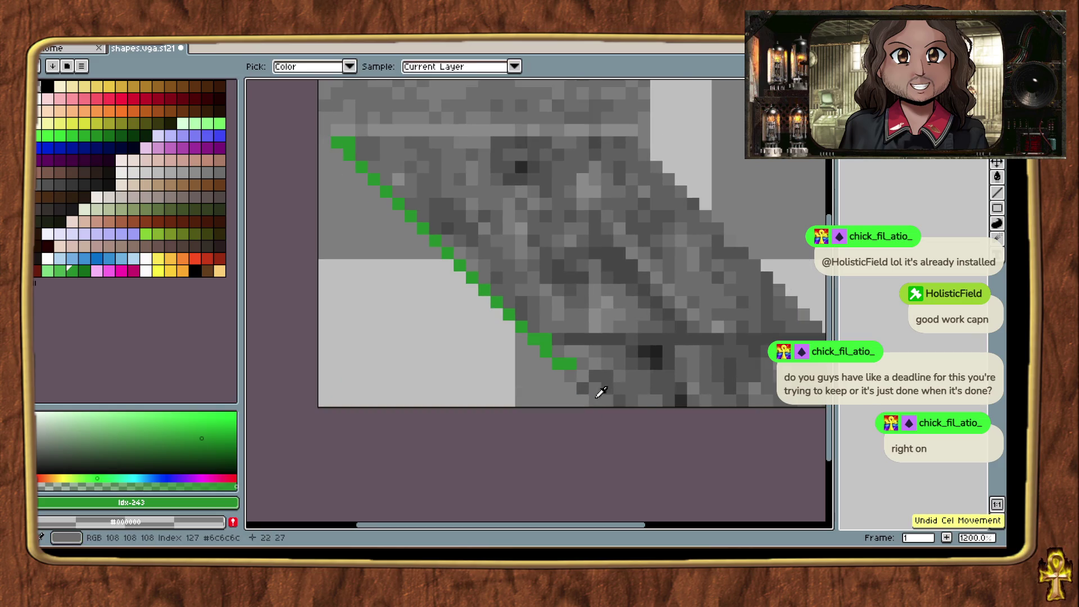
pyautogui.keyDown('alt'); pyautogui.click(603, 393); pyautogui.keyUp('alt')
pyautogui.hotkey('ctrl', 'z')
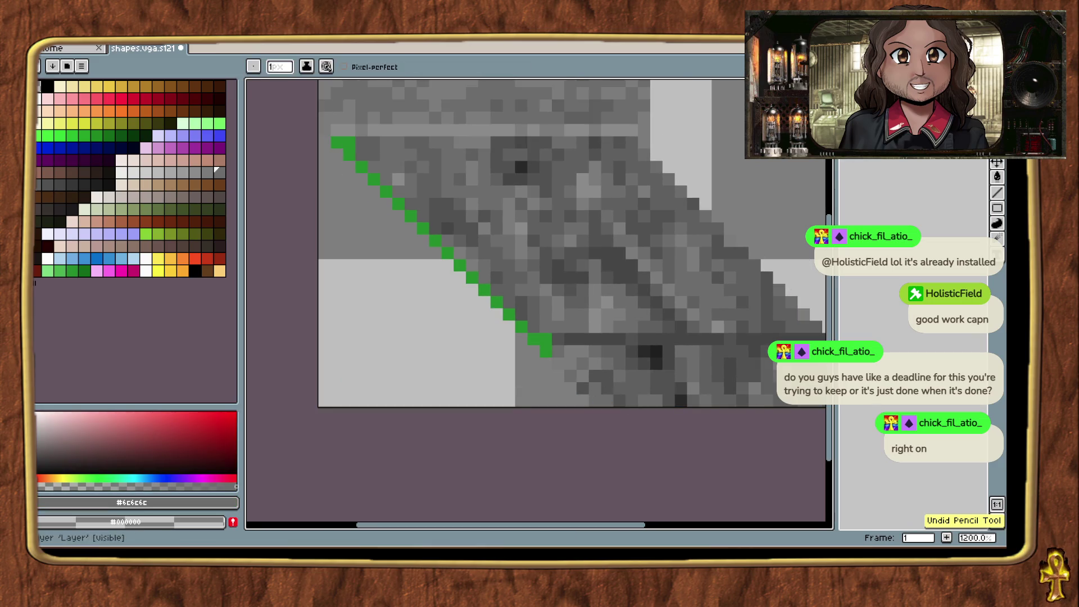
pyautogui.press('alt')
pyautogui.keyDown('alt'); pyautogui.click(553, 349); pyautogui.keyUp('alt')
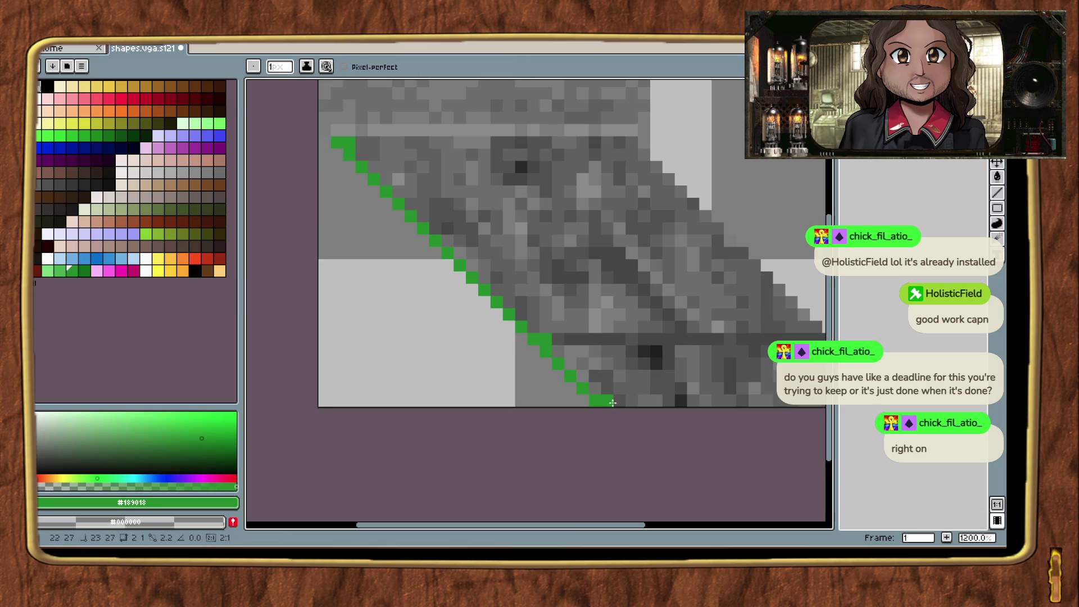
# Step: Trace green lines along the tile's bottom, right, top and left edges
pyautogui.hscroll(3, 697, 394)
pyautogui.keyDown('shift'); pyautogui.click(764, 395); pyautogui.keyUp('shift')
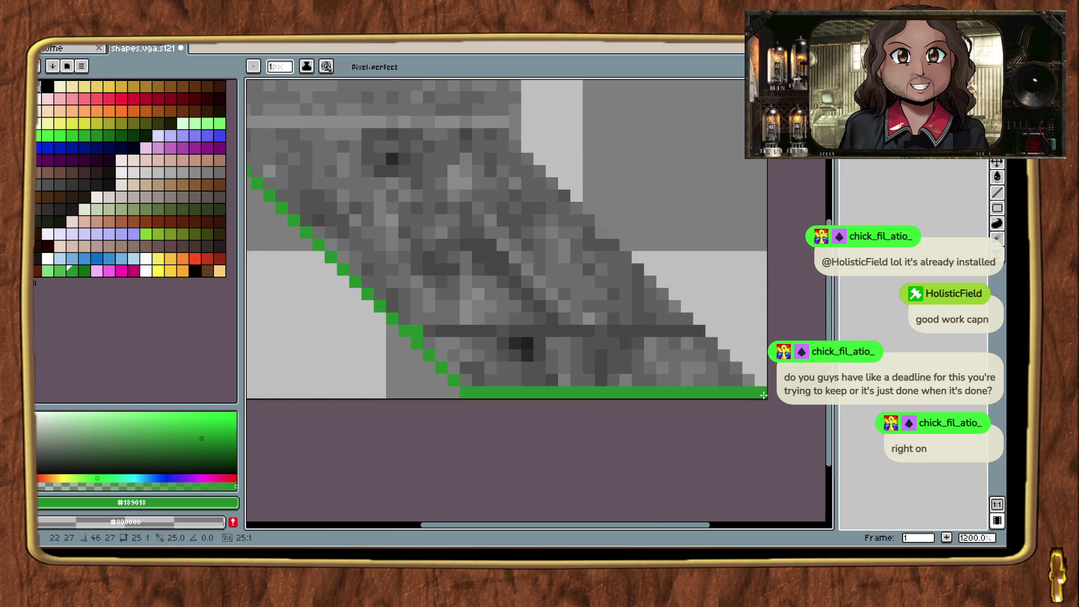
pyautogui.scroll(3, 680, 365)
pyautogui.hscroll(-2, 680, 365)
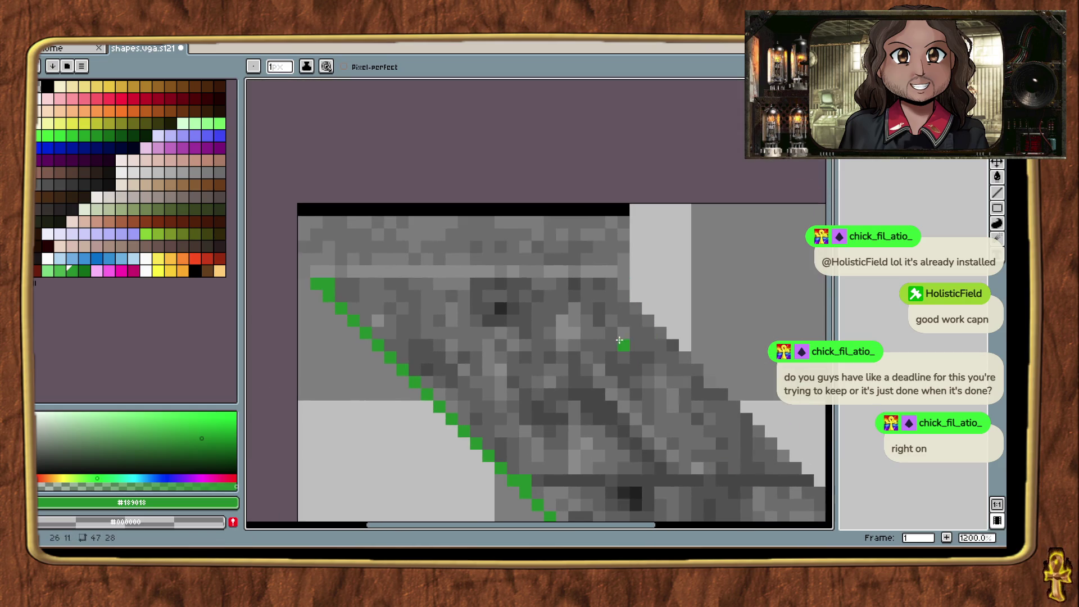
pyautogui.keyDown('shift'); pyautogui.click(623, 296); pyautogui.keyUp('shift')
pyautogui.keyDown('shift'); pyautogui.click(621, 235); pyautogui.keyUp('shift')
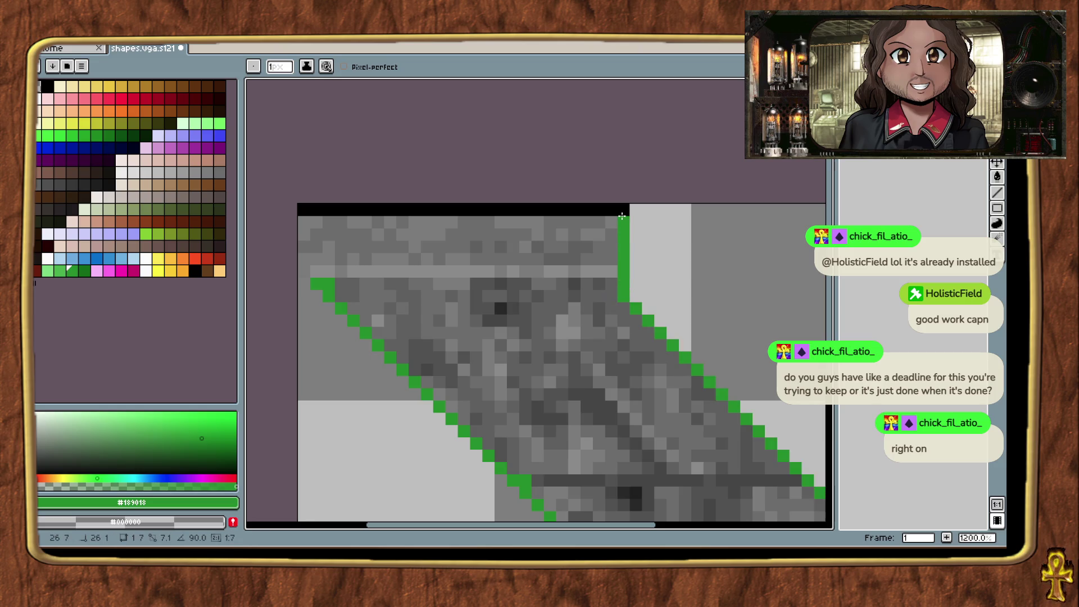
pyautogui.keyDown('shift'); pyautogui.click(304, 210); pyautogui.keyUp('shift')
pyautogui.keyDown('shift'); pyautogui.click(308, 267); pyautogui.keyUp('shift')
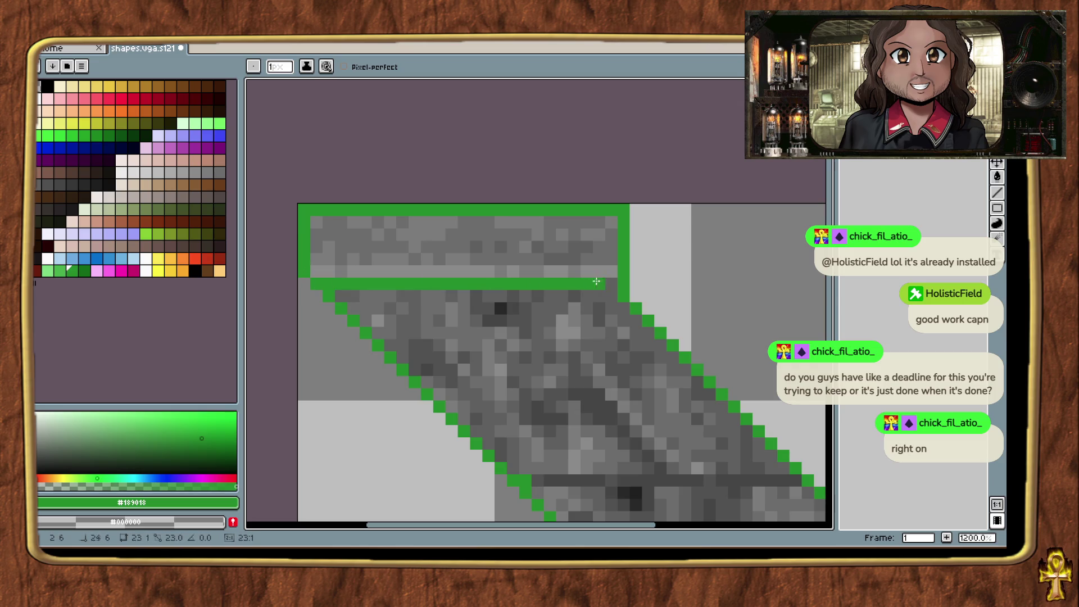
# Step: Paint the top row, left column, near-bottom row and inner diagonal lines green
pyautogui.moveTo(615, 274)
pyautogui.mouseDown()
pyautogui.moveTo(318, 272)
pyautogui.moveTo(314, 224)
pyautogui.moveTo(618, 226)
pyautogui.mouseUp()
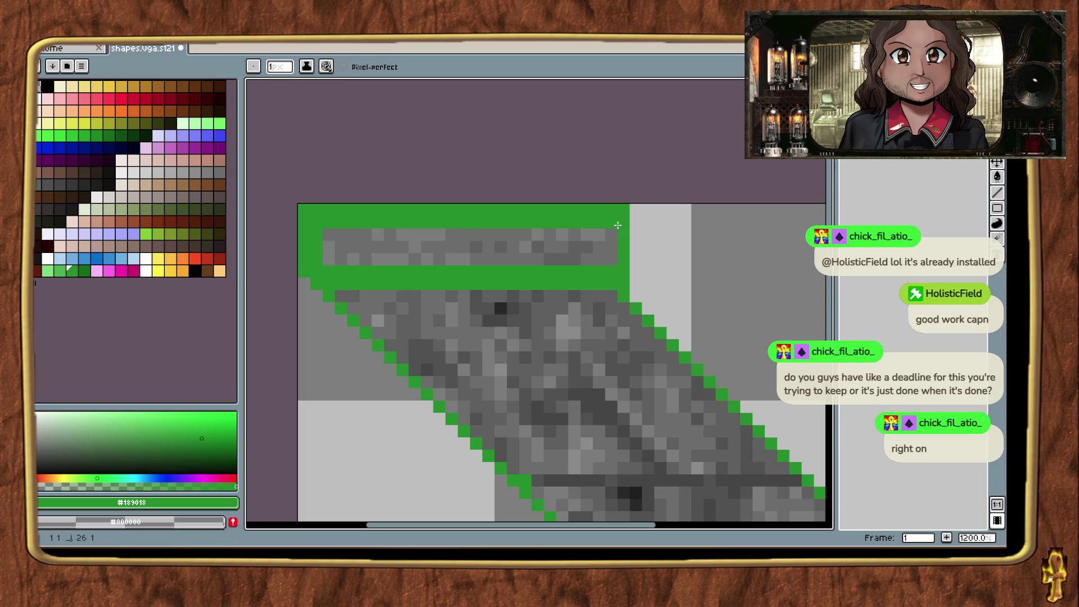
pyautogui.moveTo(759, 492)
pyautogui.mouseDown()
pyautogui.moveTo(675, 450)
pyautogui.moveTo(675, 391)
pyautogui.mouseUp()
pyautogui.moveTo(722, 423)
pyautogui.mouseDown()
pyautogui.moveTo(443, 422)
pyautogui.moveTo(635, 428)
pyautogui.moveTo(424, 210)
pyautogui.moveTo(658, 195)
pyautogui.moveTo(578, 196)
pyautogui.moveTo(641, 234)
pyautogui.moveTo(787, 379)
pyautogui.mouseUp()
pyautogui.moveTo(540, 392)
pyautogui.mouseDown()
pyautogui.moveTo(367, 206)
pyautogui.moveTo(564, 181)
pyautogui.moveTo(752, 376)
pyautogui.moveTo(587, 194)
pyautogui.moveTo(596, 225)
pyautogui.moveTo(655, 287)
pyautogui.moveTo(580, 206)
pyautogui.mouseUp()
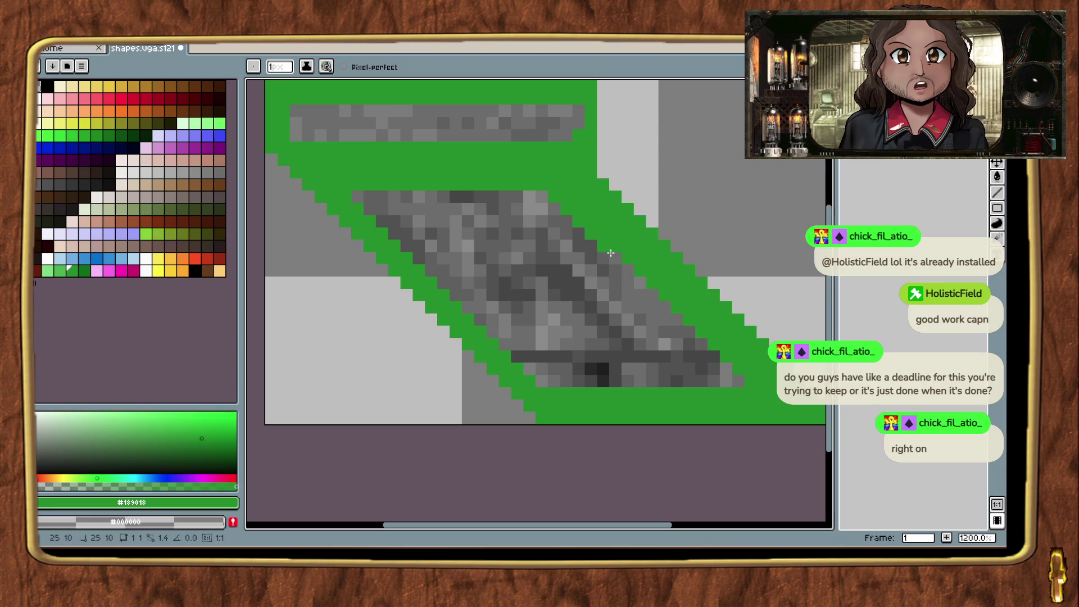
pyautogui.keyDown('shift'); pyautogui.click(739, 381); pyautogui.keyUp('shift')
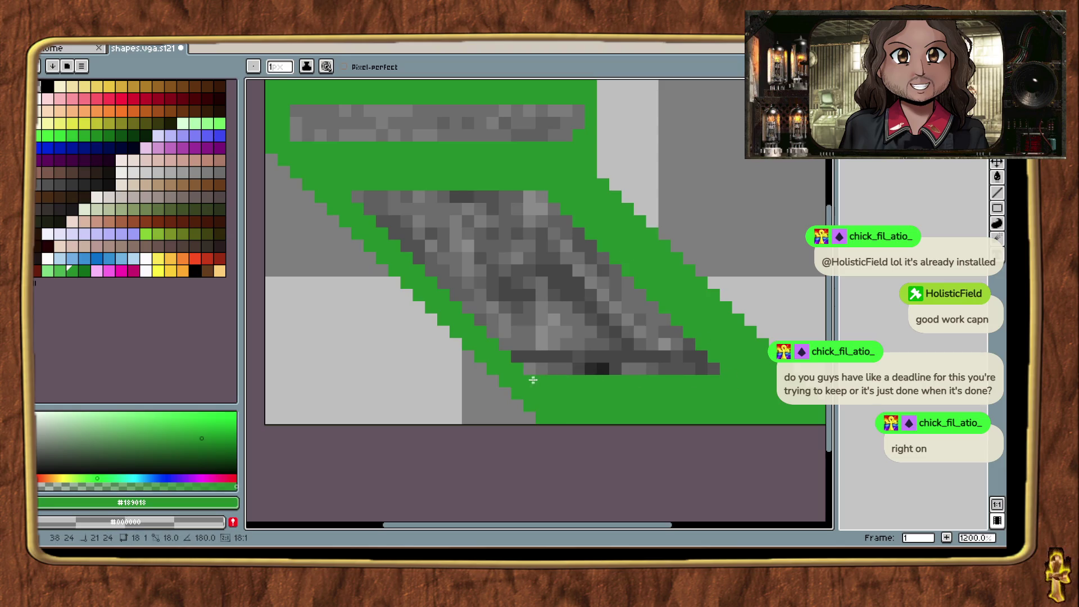
pyautogui.moveTo(540, 380); pyautogui.dragTo(360, 198)
# Step: Enlarge the brush to 5 px and paint over the remaining grey texture in green
pyautogui.press('+')
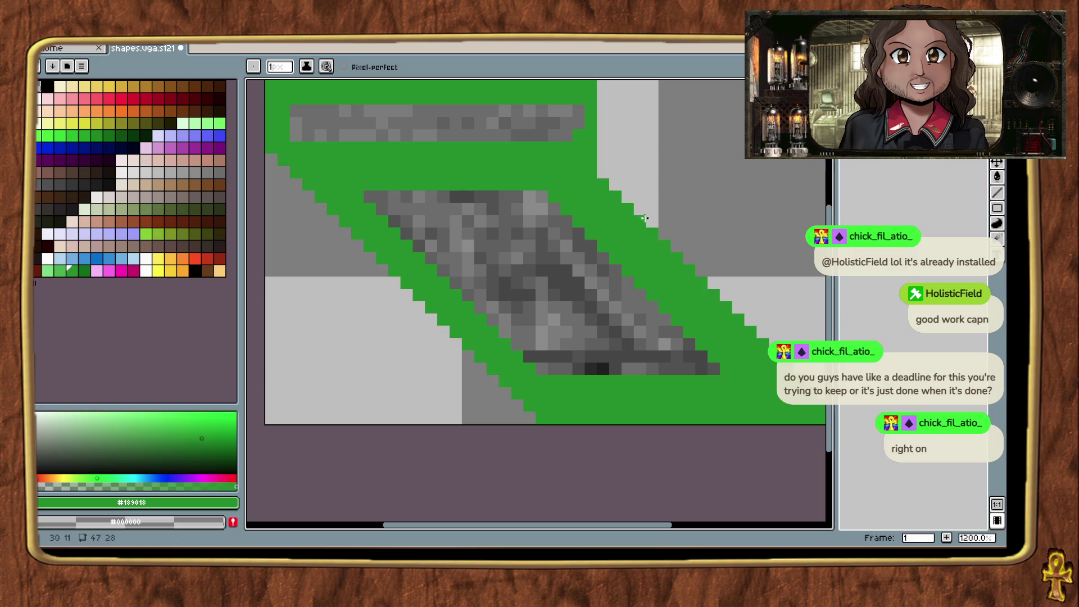
pyautogui.click(502, 283)
pyautogui.press('+')
pyautogui.press('+')
pyautogui.press('+')
pyautogui.moveTo(386, 189)
pyautogui.mouseDown()
pyautogui.moveTo(506, 309)
pyautogui.moveTo(656, 373)
pyautogui.moveTo(595, 270)
pyautogui.moveTo(494, 201)
pyautogui.moveTo(596, 337)
pyautogui.moveTo(434, 202)
pyautogui.moveTo(489, 244)
pyautogui.moveTo(612, 212)
pyautogui.moveTo(391, 201)
pyautogui.mouseUp()
pyautogui.scroll(-2, 380, 201)
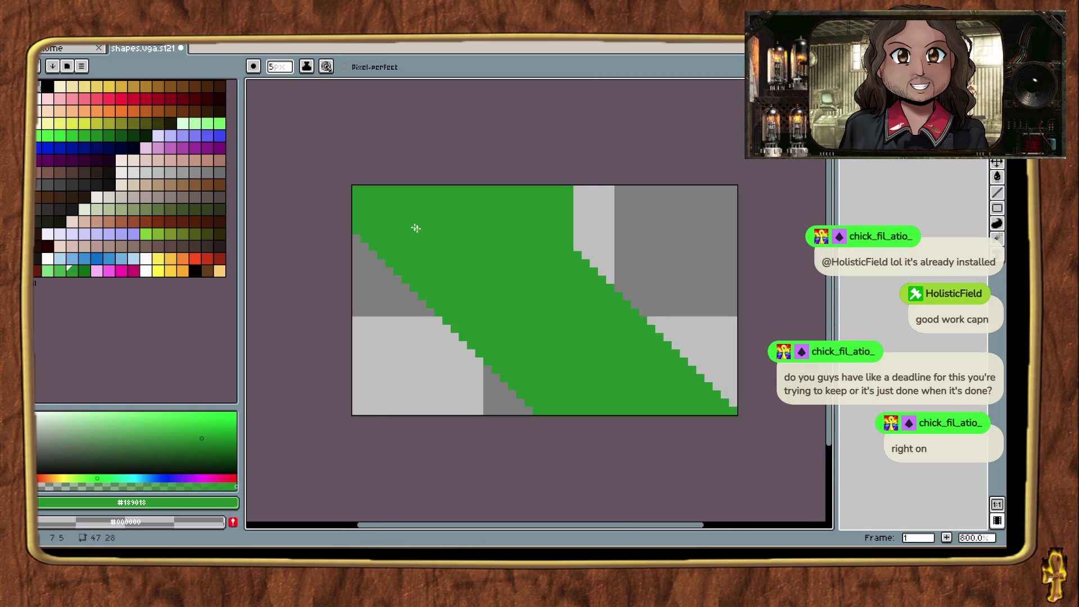
# Step: In Save As, create and open a new Test folder inside the Shapes folder
pyautogui.click(45, 38)
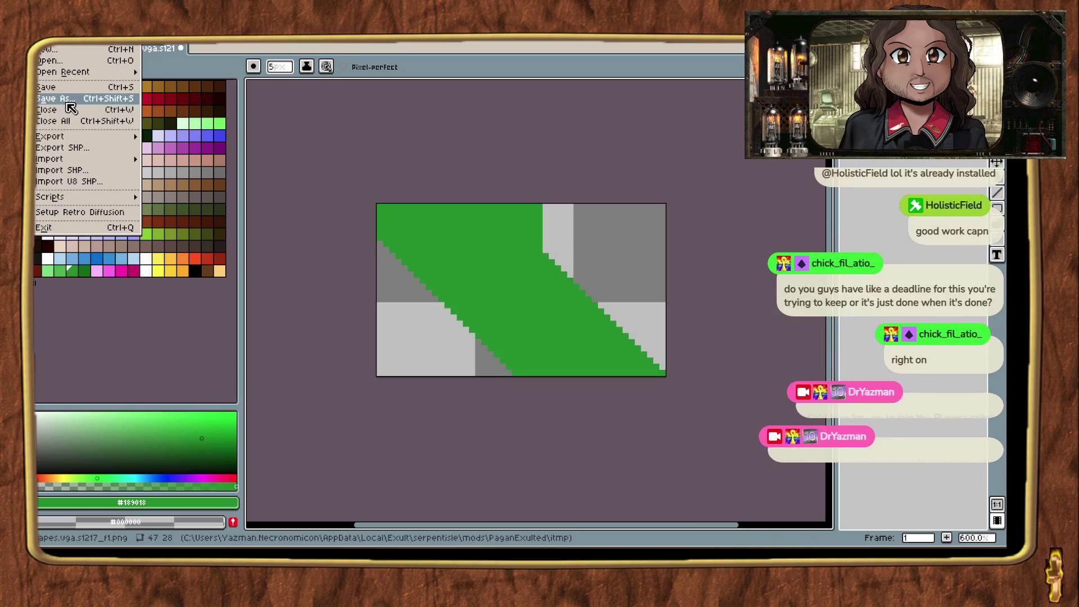
pyautogui.click(56, 98)
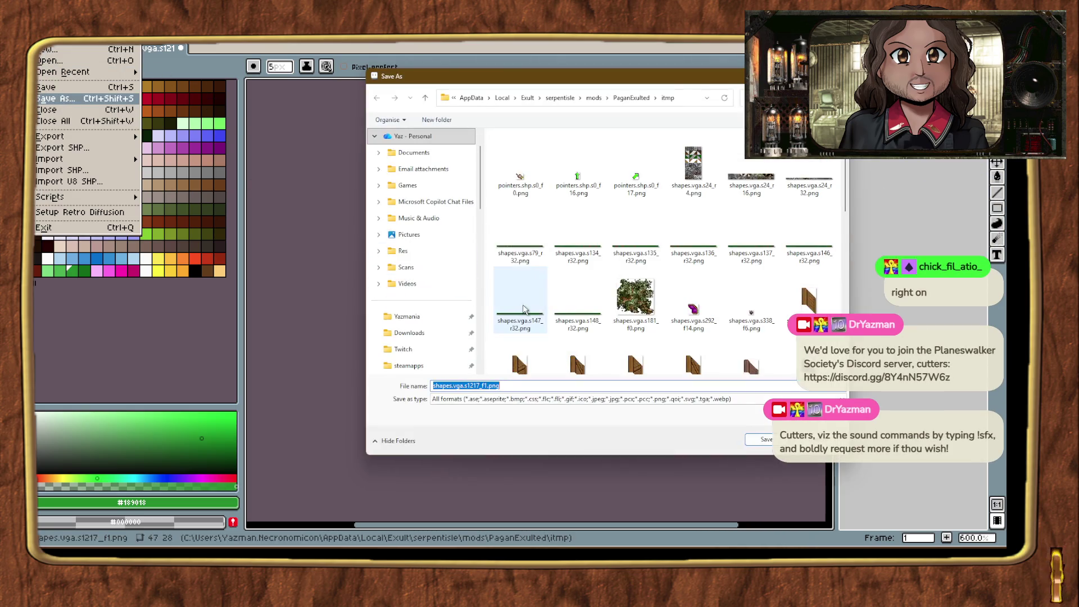
pyautogui.scroll(-4, 414, 284)
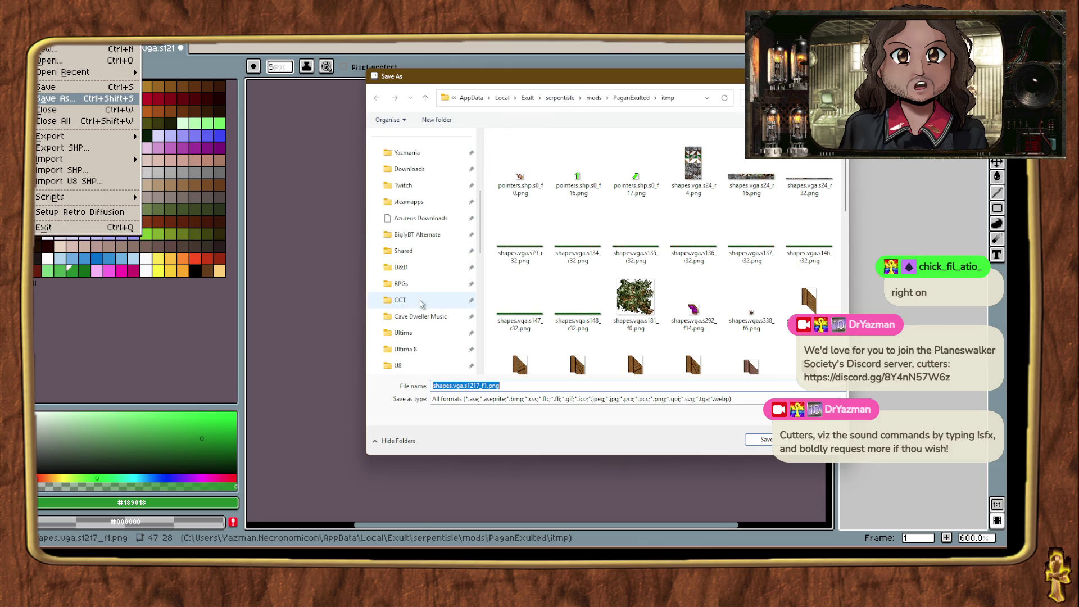
pyautogui.scroll(-1, 421, 300)
pyautogui.click(421, 302)
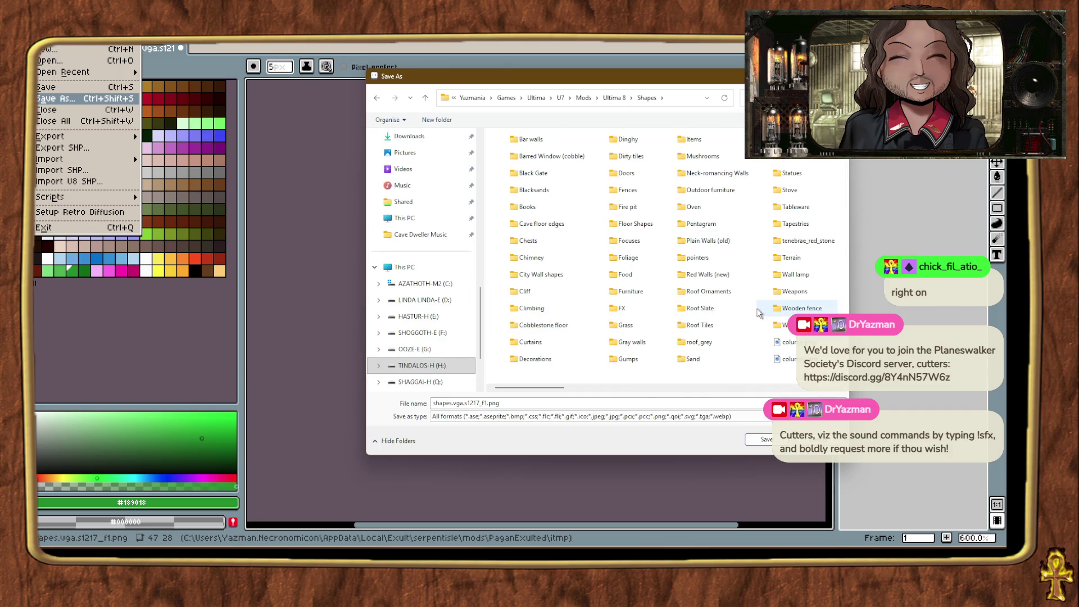
pyautogui.rightClick(754, 311)
pyautogui.moveTo(798, 457)
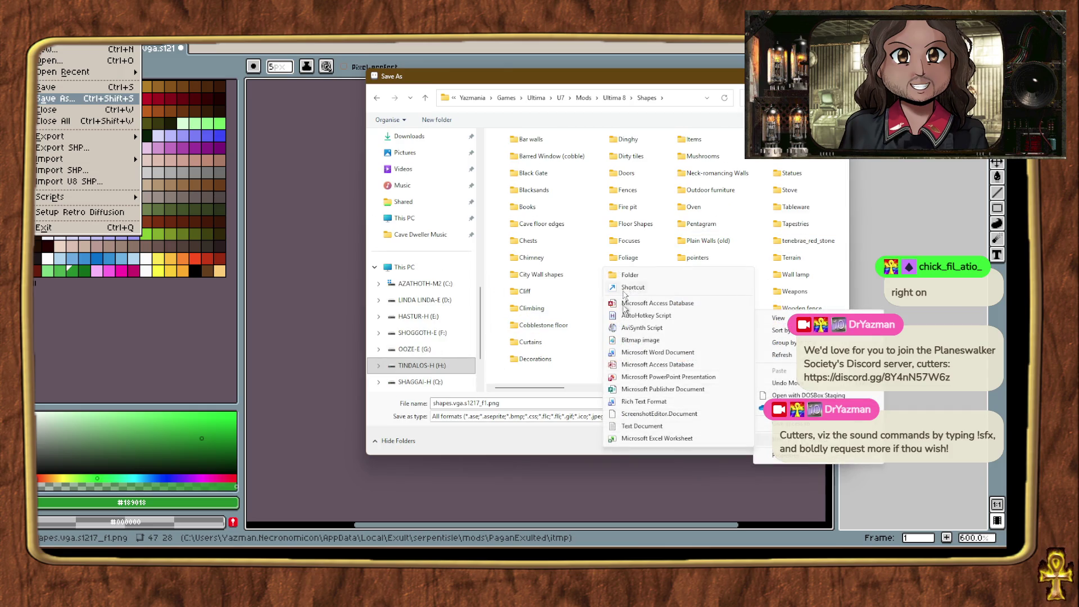
pyautogui.click(627, 277)
pyautogui.write('est')
pyautogui.press('Return')
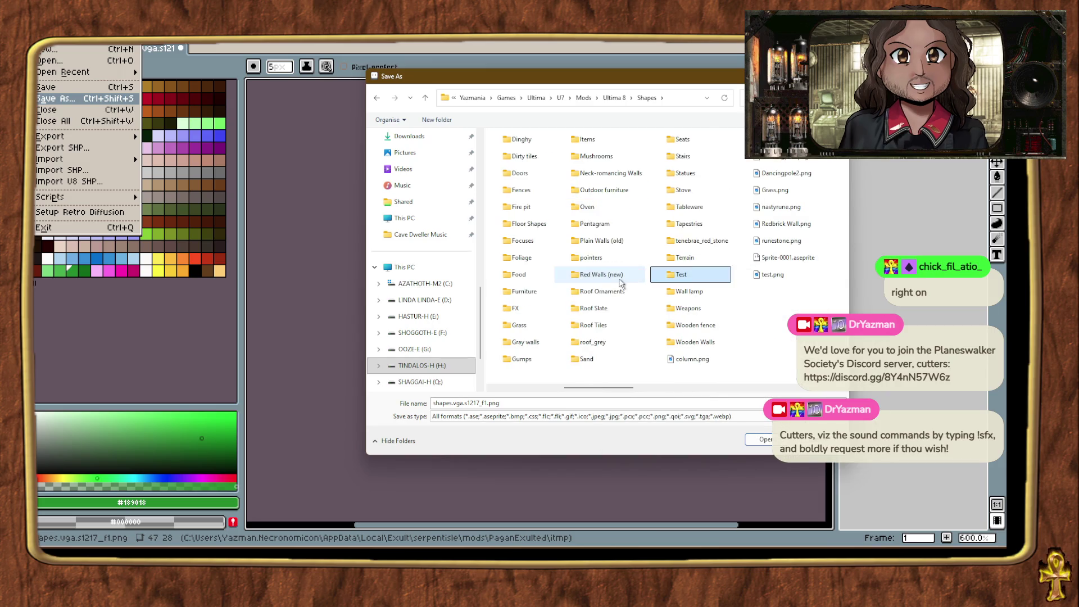
pyautogui.press('Return')
# Step: Save the image there as bluewater.png
pyautogui.click(538, 402)
pyautogui.write('b')
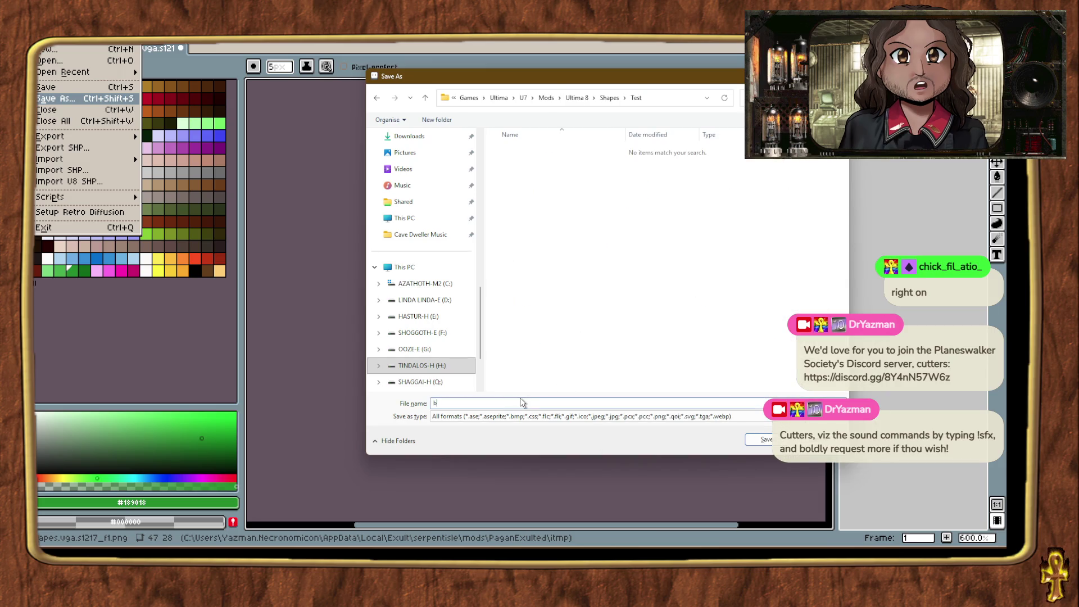
pyautogui.write('ate')
pyautogui.write('ng')
pyautogui.press('Return')
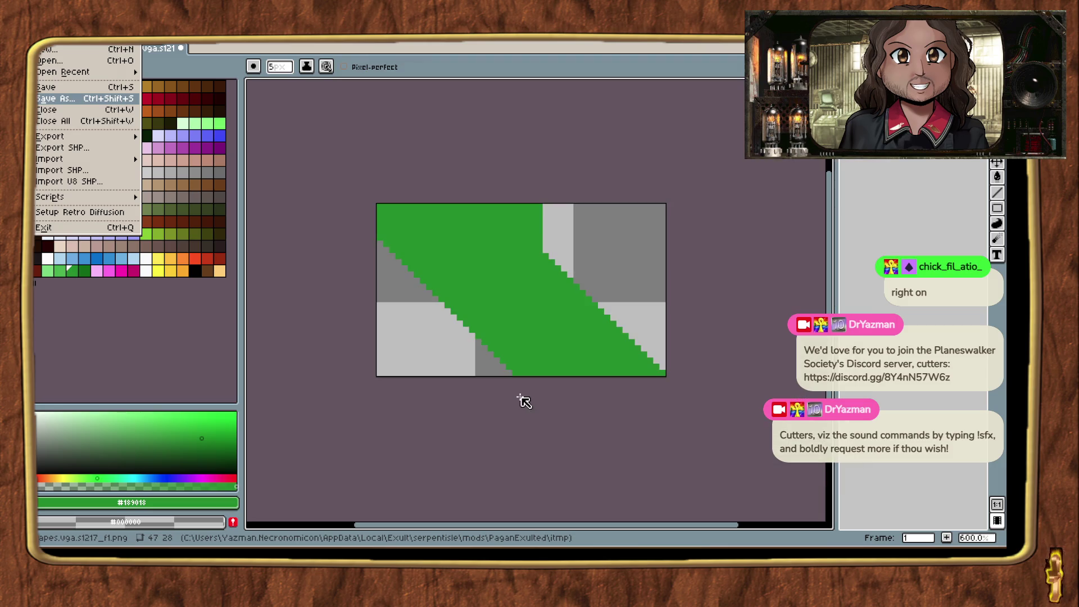
pyautogui.hotkey('alt', 'Tab')
pyautogui.press('Tab')
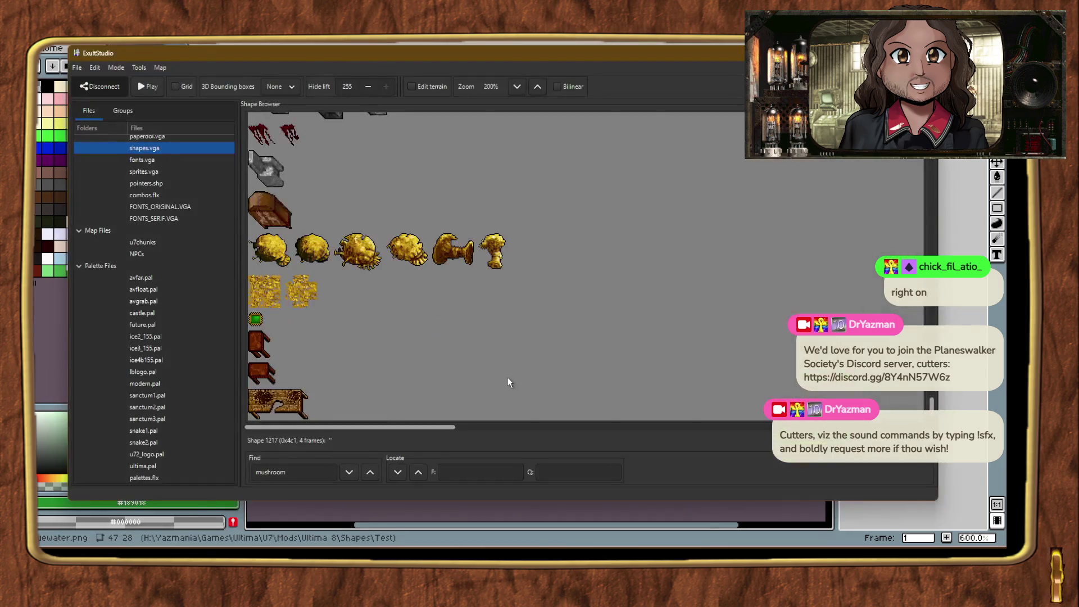
# Step: Add a new shape #1246 to shapes.vga in the Shape Browser
pyautogui.rightClick(535, 339)
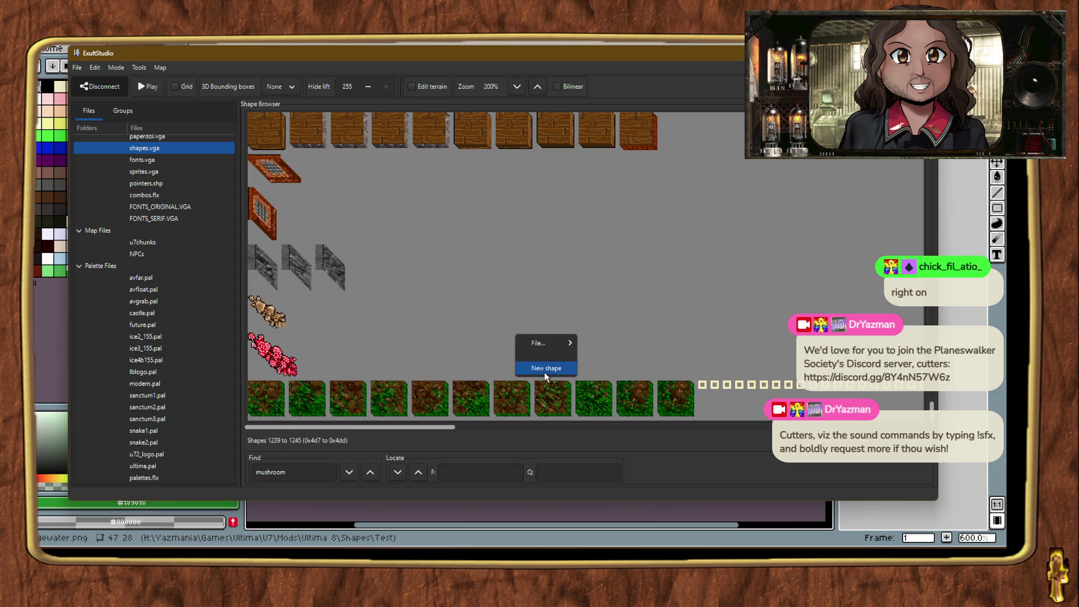
pyautogui.click(545, 370)
pyautogui.click(148, 174)
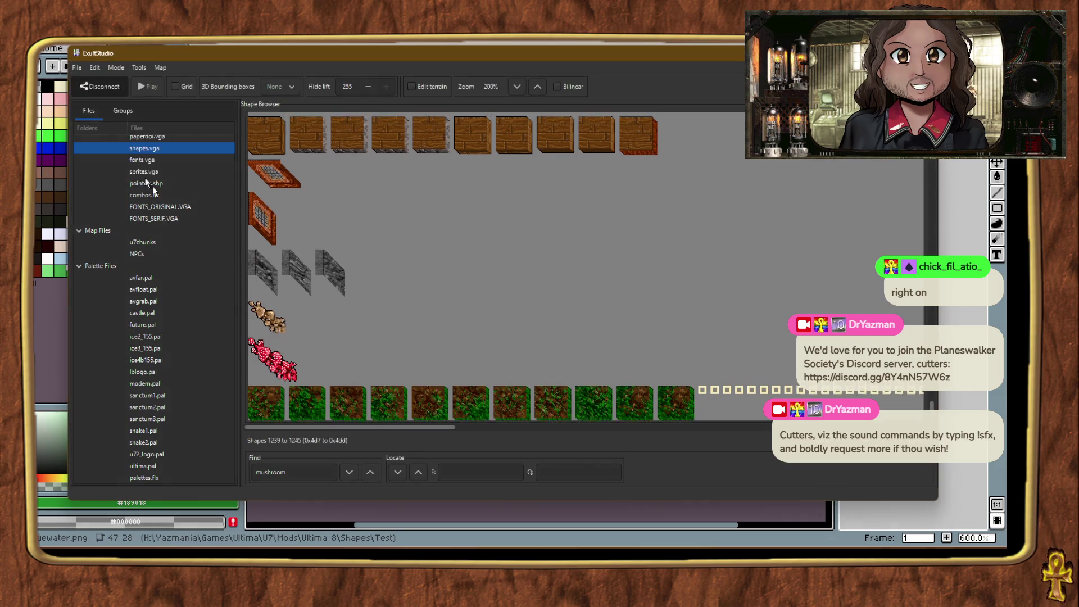
# Step: Switch to frame view and delete shape 1246's extra frames until a single frame remains
pyautogui.click(253, 413)
pyautogui.rightClick(252, 413)
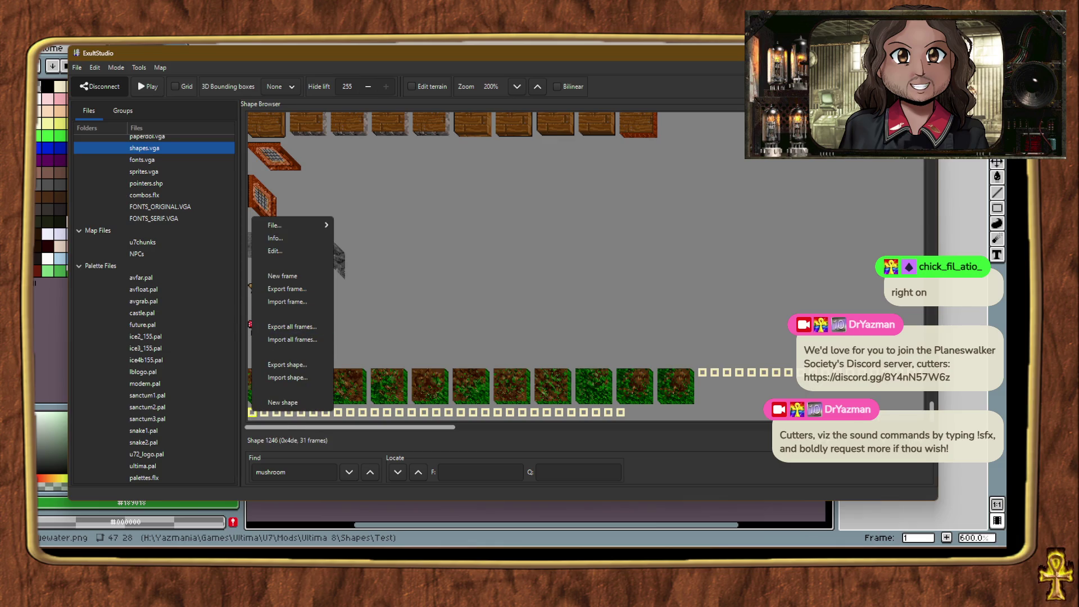
pyautogui.press('Escape')
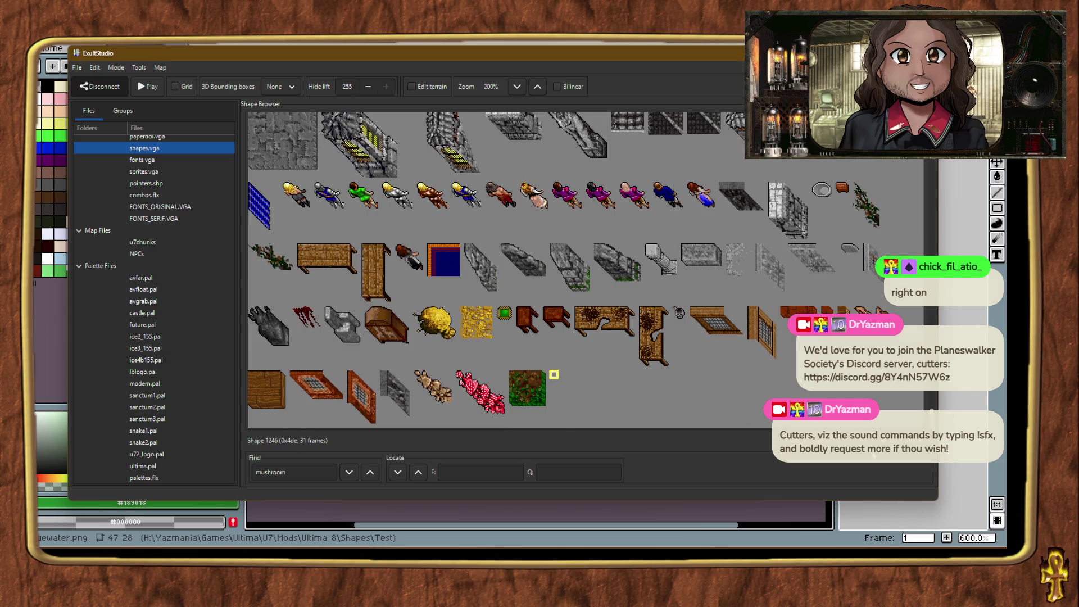
pyautogui.press('f')
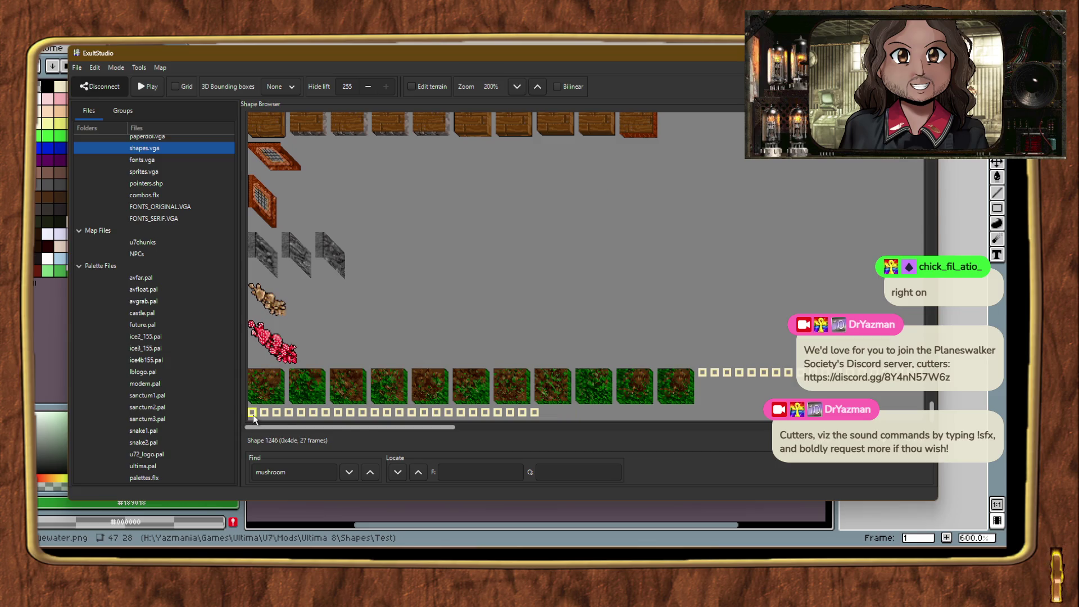
pyautogui.press('Delete')
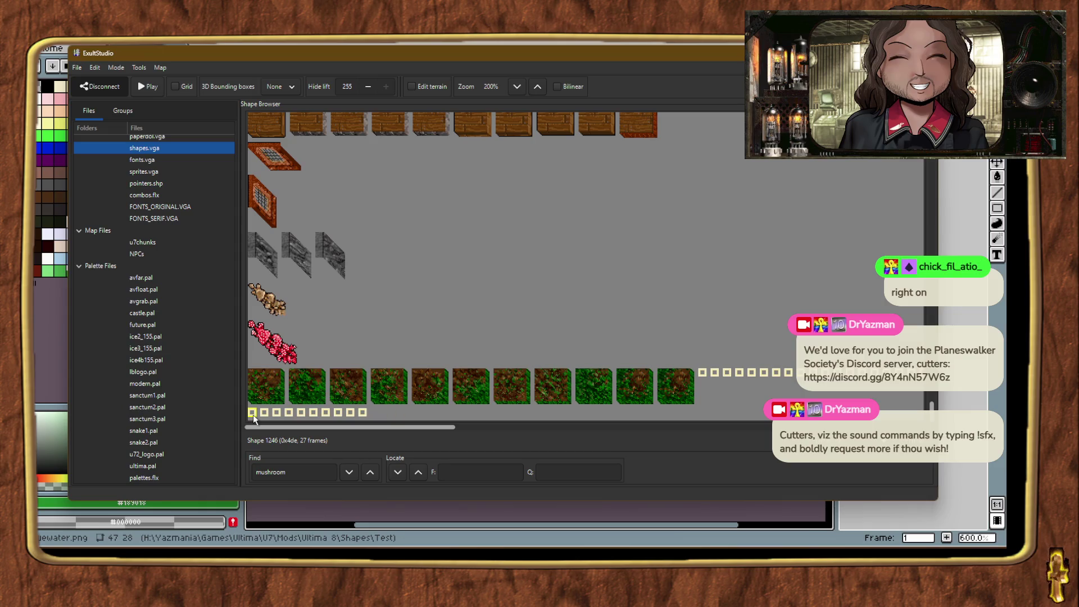
pyautogui.rightClick(252, 415)
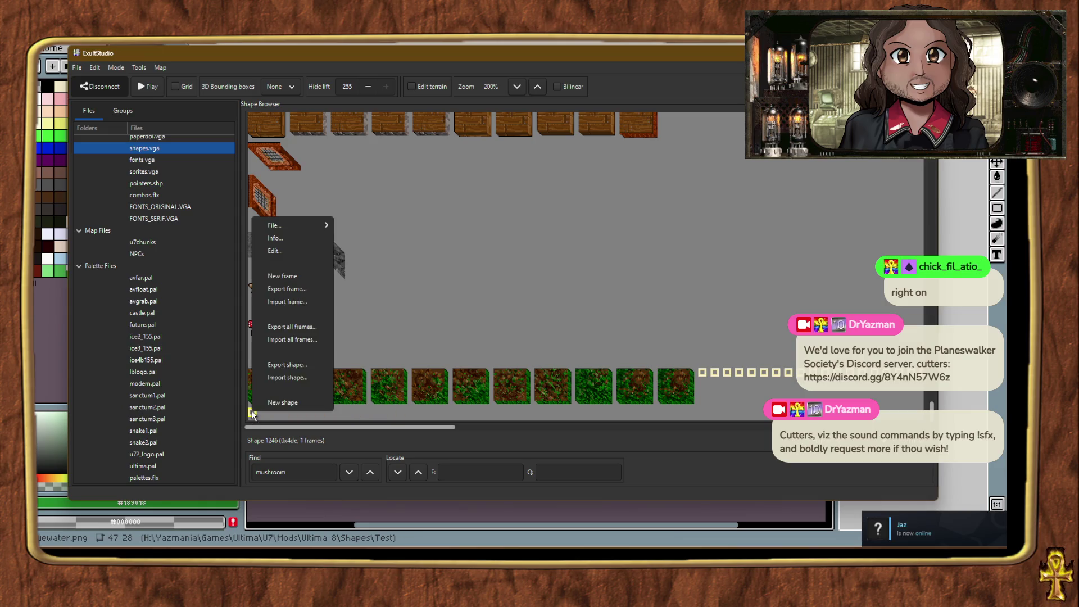
# Step: Import Shapes/Test/bluewater.png as shape 1246's frame
pyautogui.click(287, 302)
pyautogui.scroll(-3, 160, 378)
pyautogui.click(150, 403)
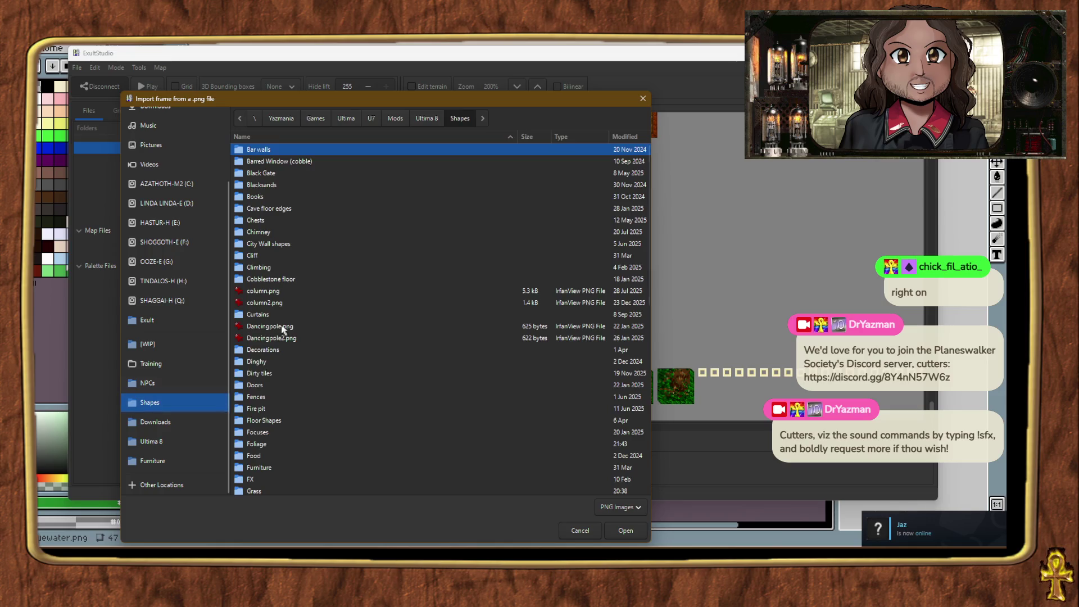
pyautogui.scroll(-5, 270, 416)
pyautogui.scroll(-2, 270, 436)
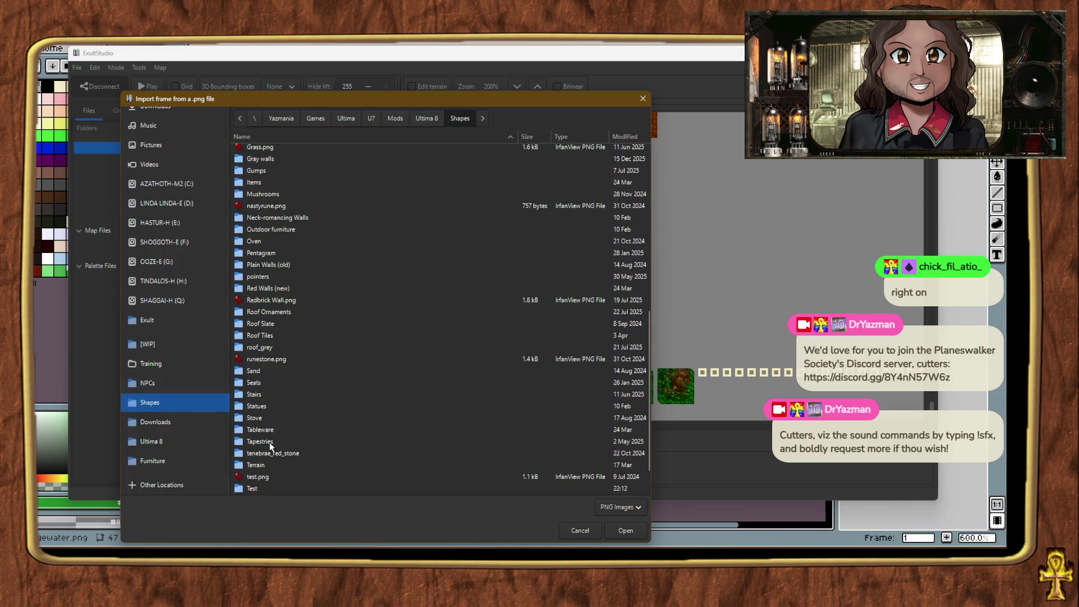
pyautogui.doubleClick(252, 488)
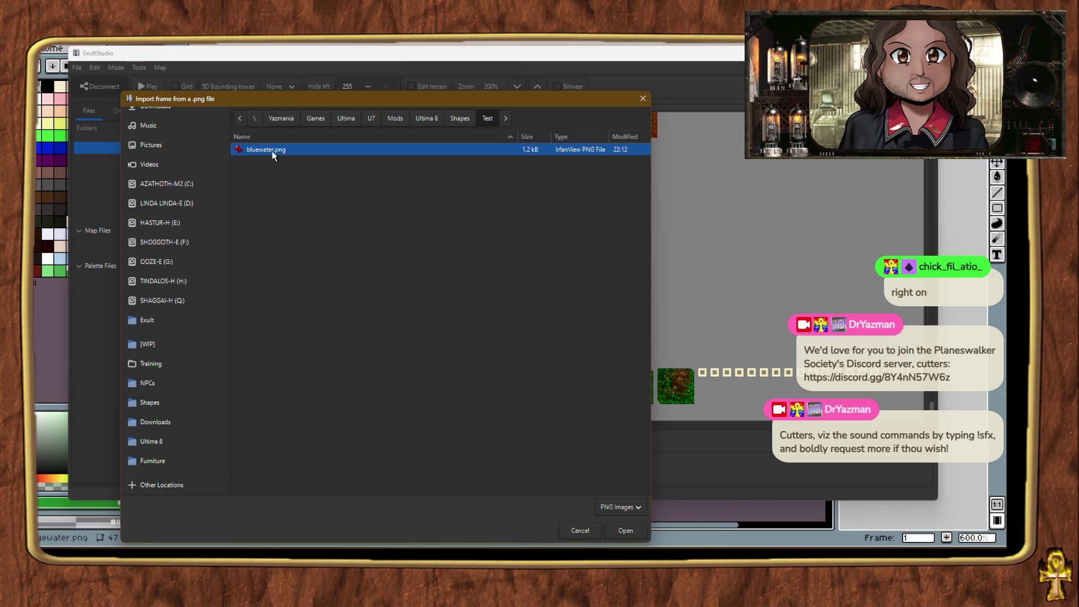
pyautogui.doubleClick(273, 151)
# Step: Give shape 1246 tile size 3, 1, 5 with the Translucent flag and accept
pyautogui.doubleClick(253, 414)
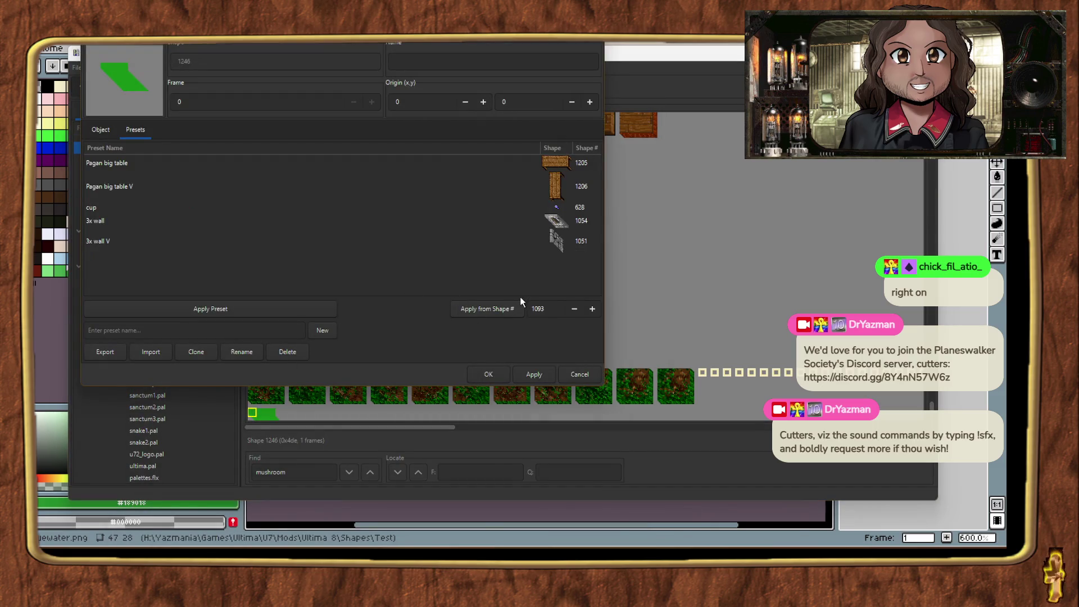
pyautogui.click(576, 375)
pyautogui.scroll(10, 508, 303)
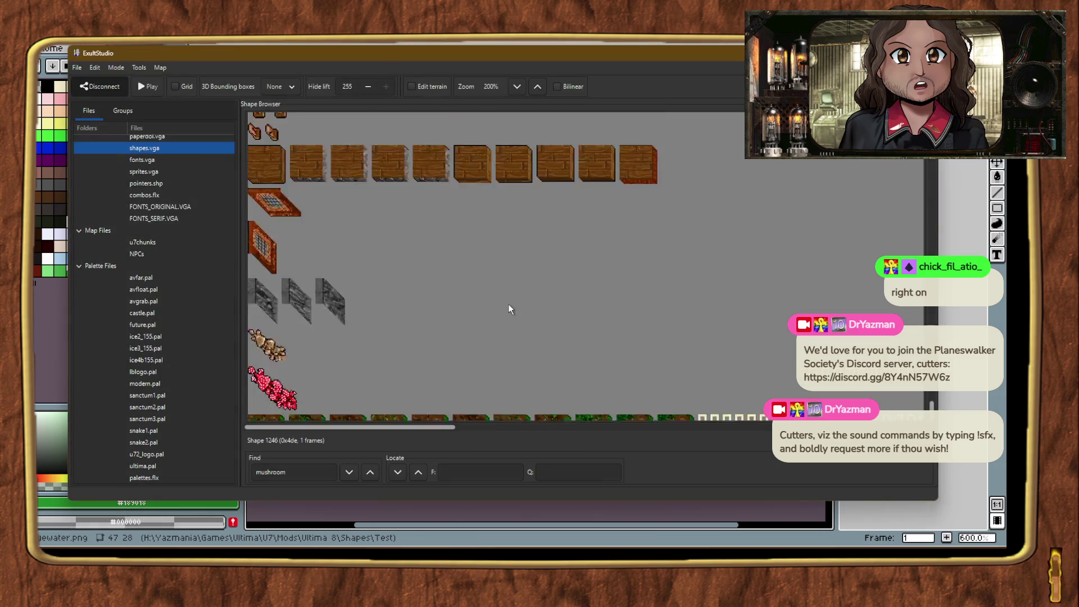
pyautogui.scroll(-10, 495, 304)
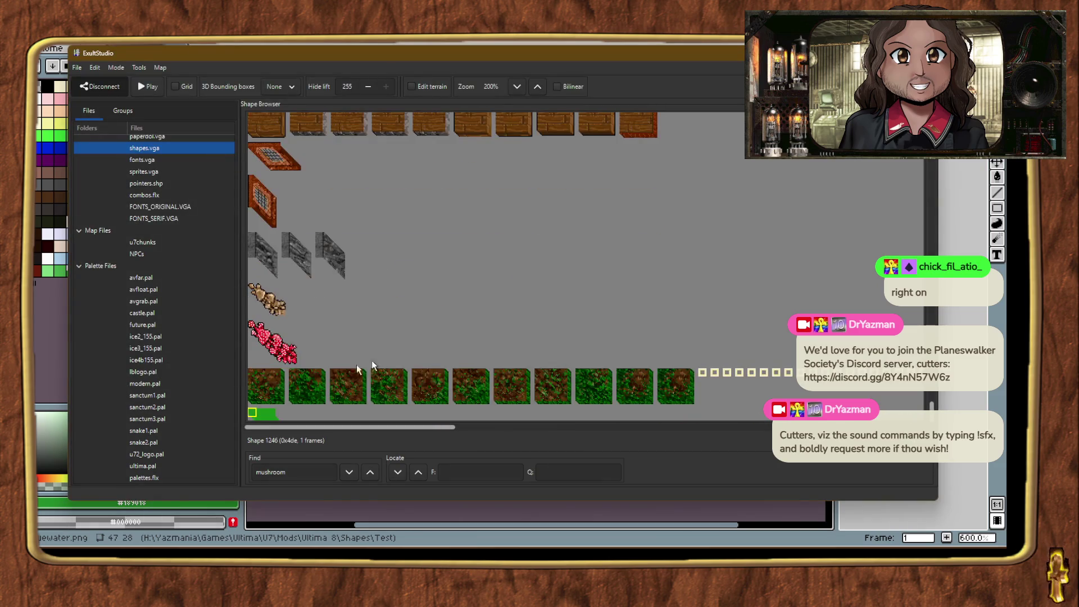
pyautogui.doubleClick(253, 414)
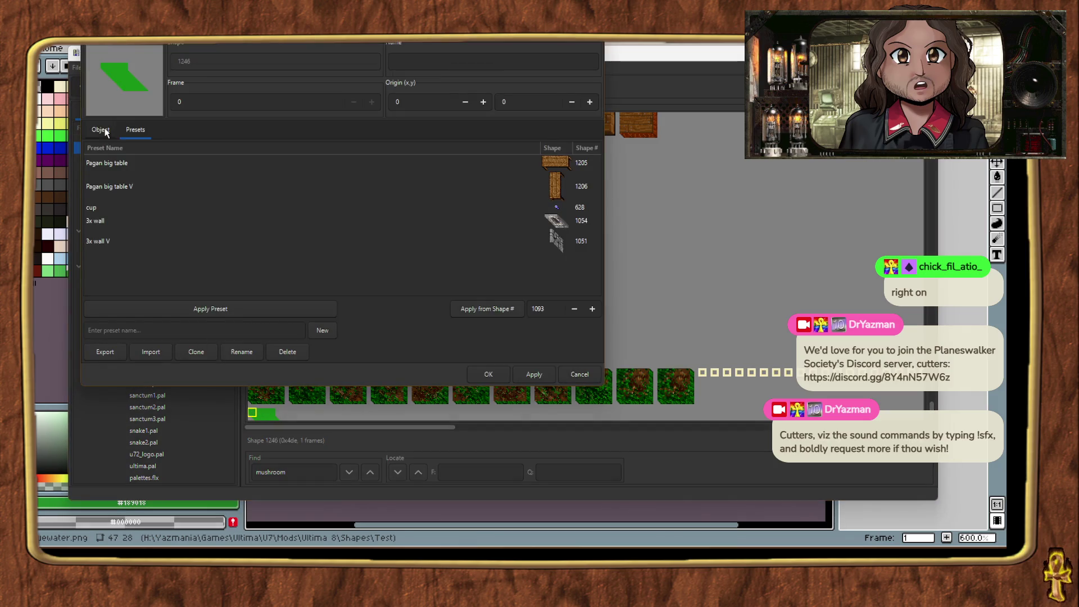
pyautogui.click(101, 131)
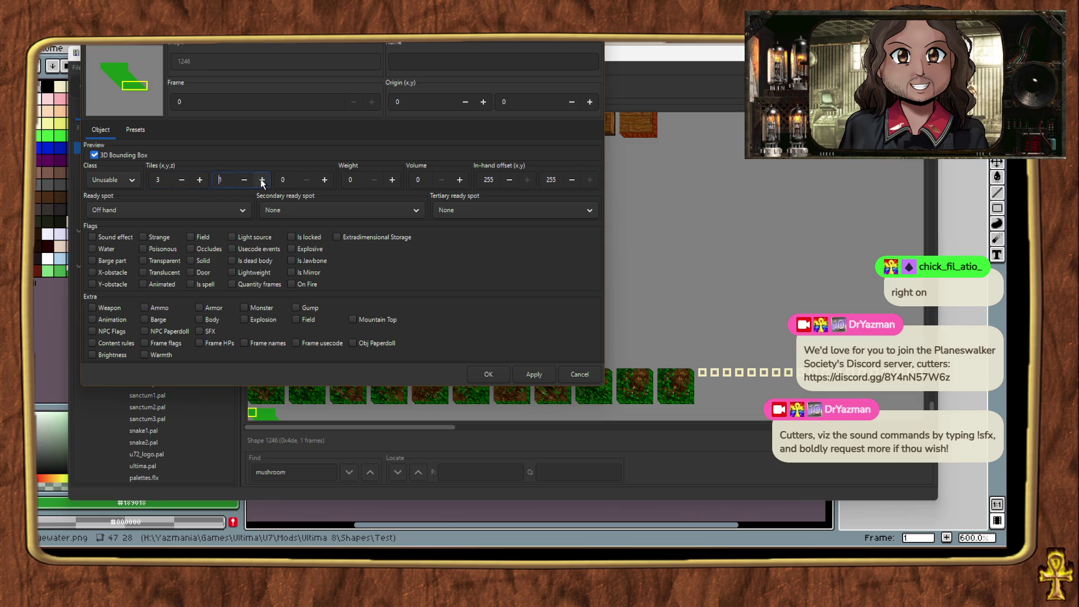
pyautogui.doubleClick(331, 179)
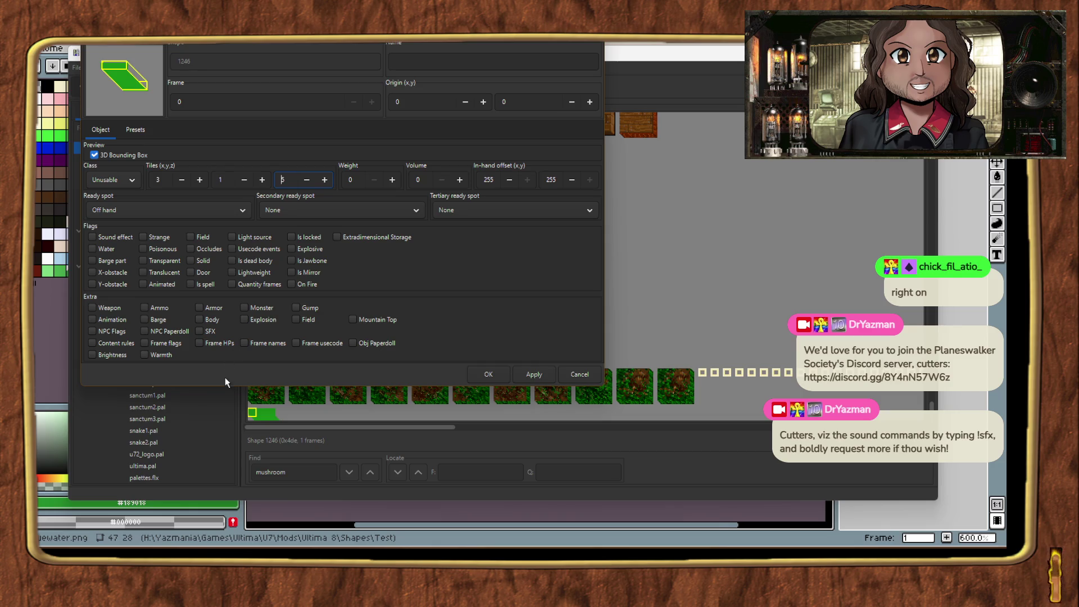
pyautogui.click(143, 272)
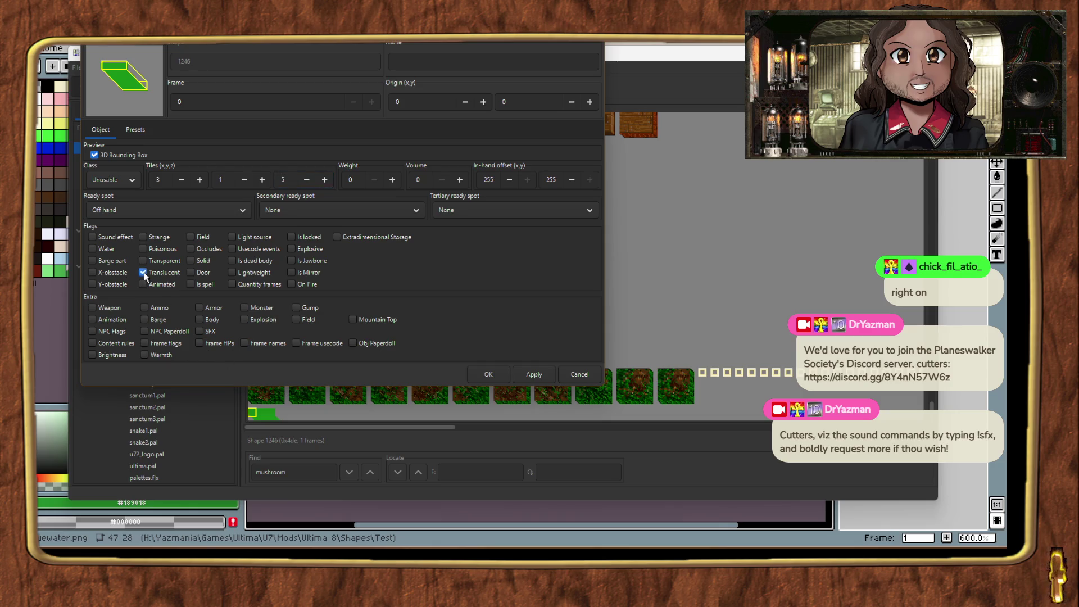
pyautogui.moveTo(352, 28)
pyautogui.mouseDown()
pyautogui.moveTo(459, 53)
pyautogui.moveTo(525, 85)
pyautogui.mouseUp()
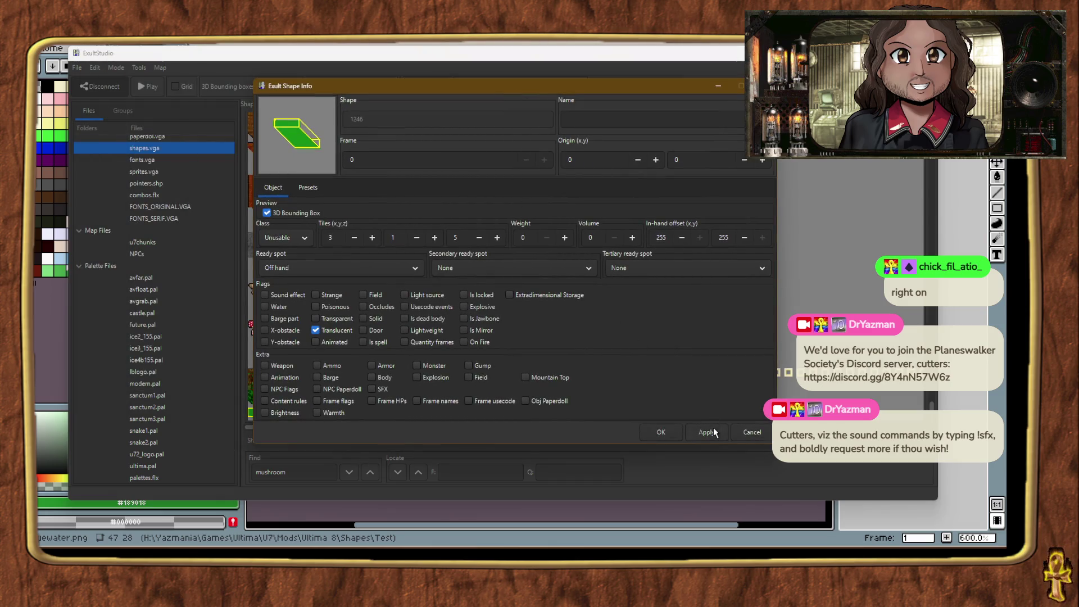
pyautogui.click(675, 437)
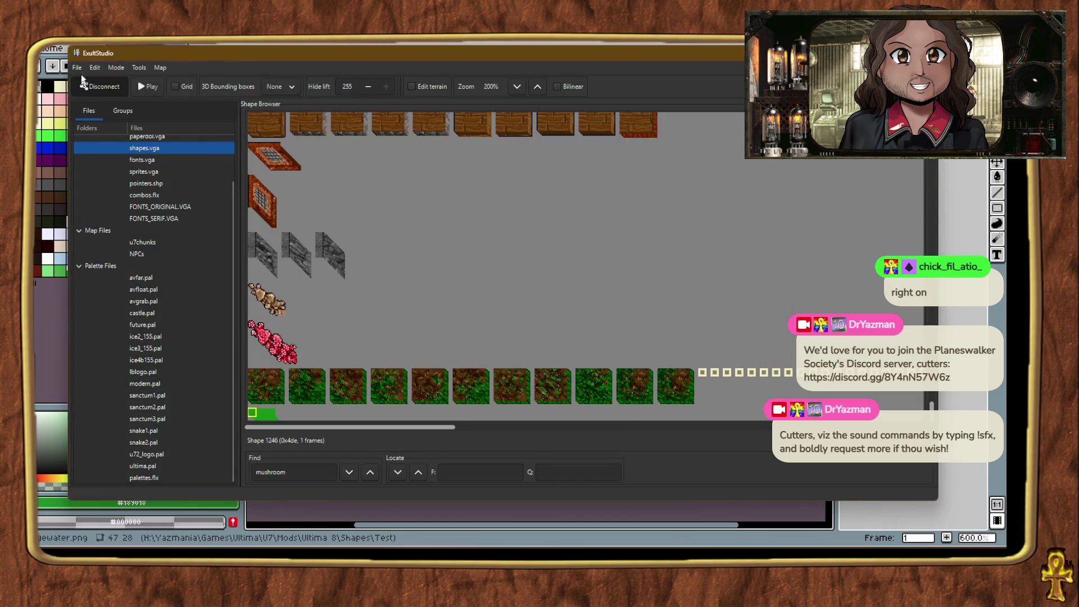
# Step: Move the ExultStudio window aside to reach the Exult game window
pyautogui.click(77, 67)
pyautogui.click(162, 72)
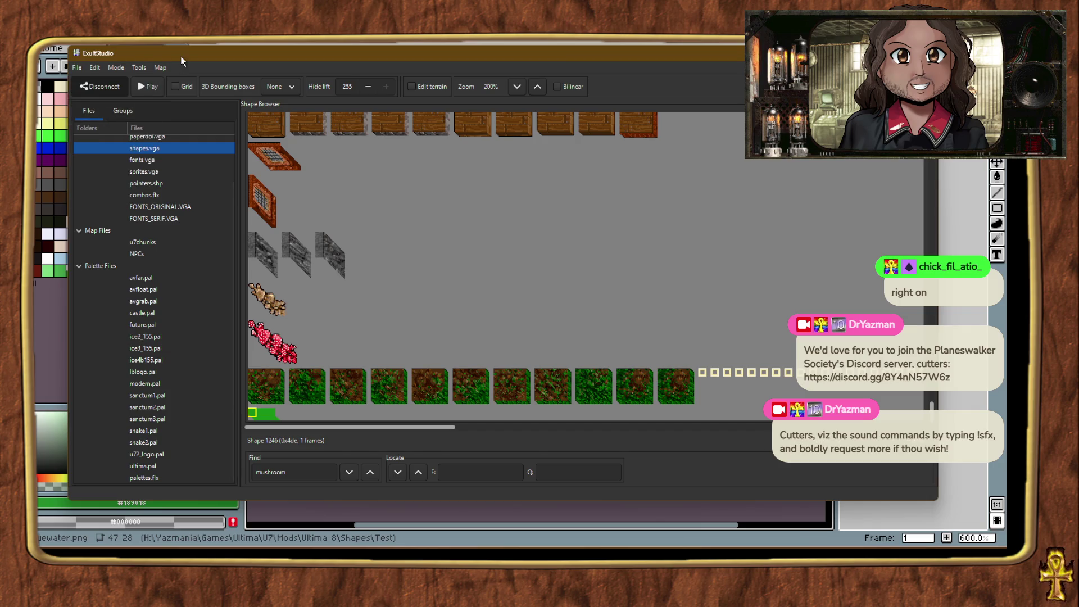
pyautogui.moveTo(169, 71); pyautogui.dragTo(1001, 96)
pyautogui.hotkey('alt', 'Tab')
pyautogui.hotkey('alt', 'Tab')
pyautogui.hotkey('alt', 'Tab')
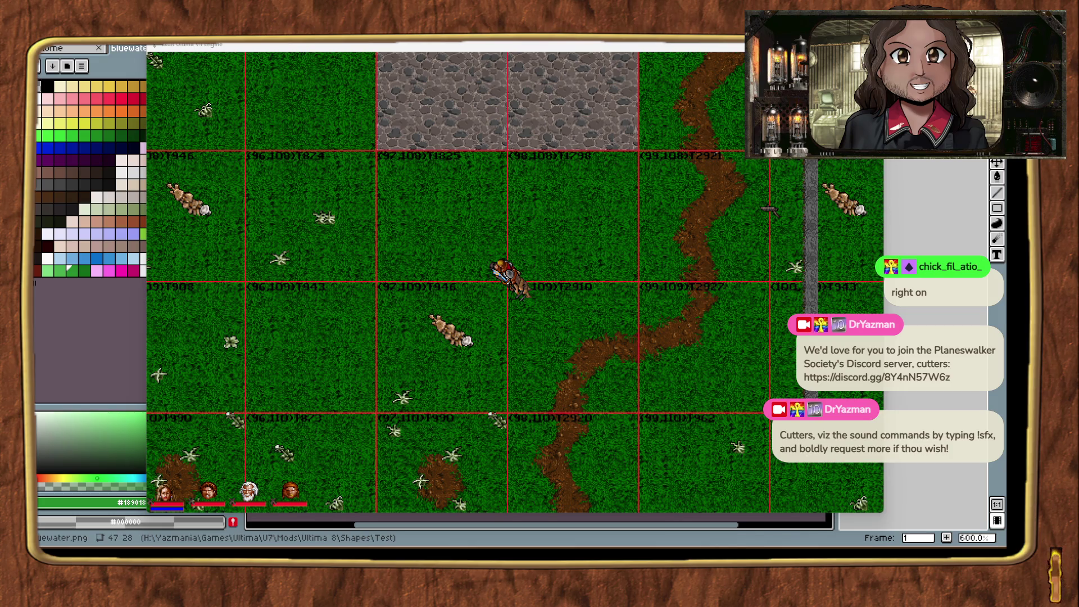
# Step: Walk the party north and south past the green tile at an enlarged game scale
pyautogui.rightClick(697, 318)
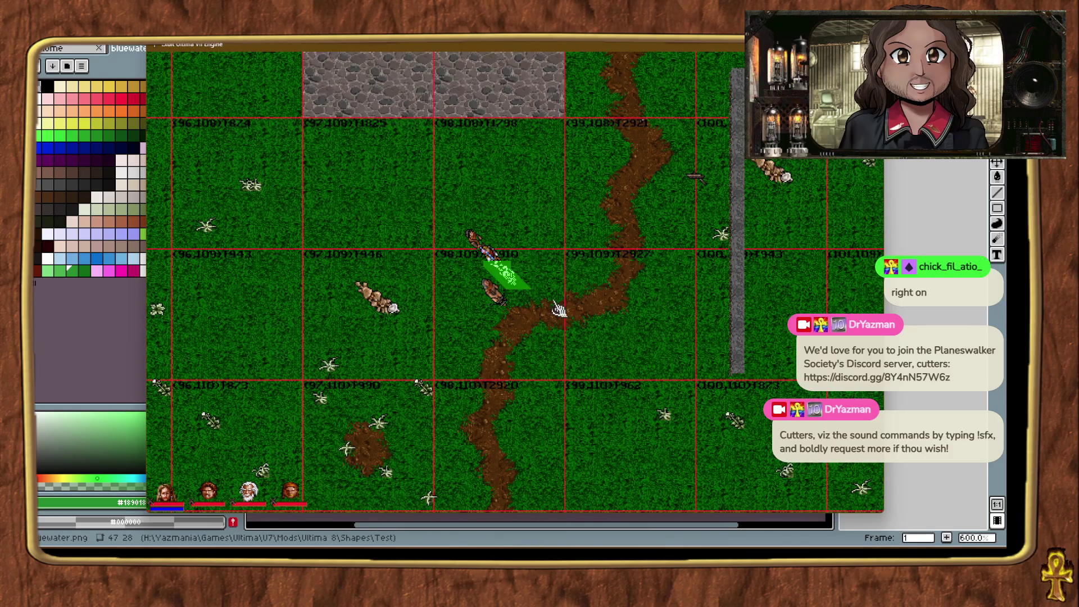
pyautogui.hotkey('alt', '+')
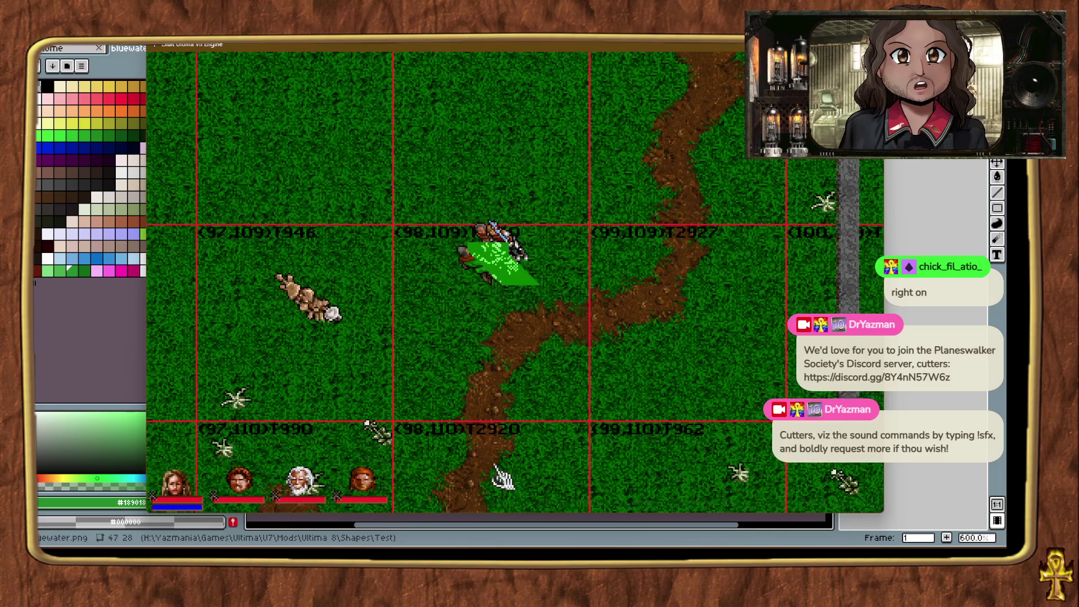
pyautogui.rightClick(514, 92)
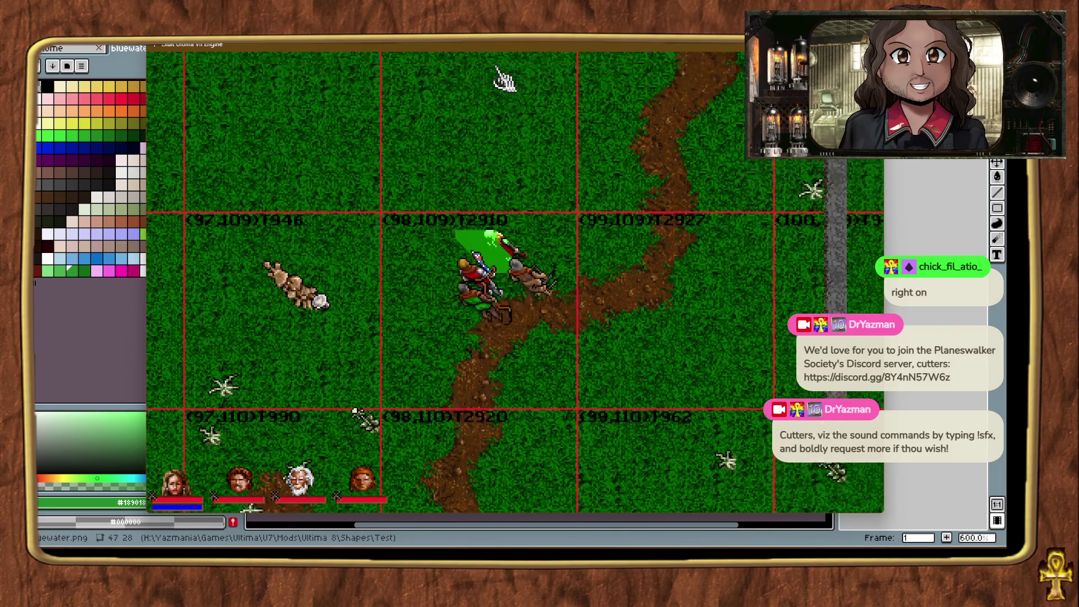
pyautogui.rightClick(489, 368)
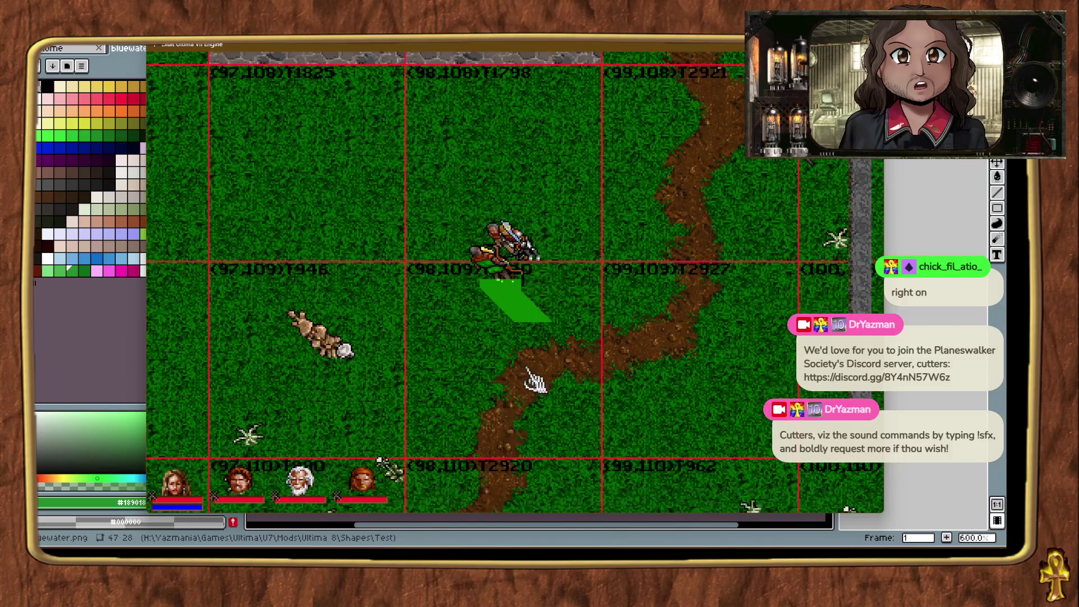
pyautogui.click(119, 349)
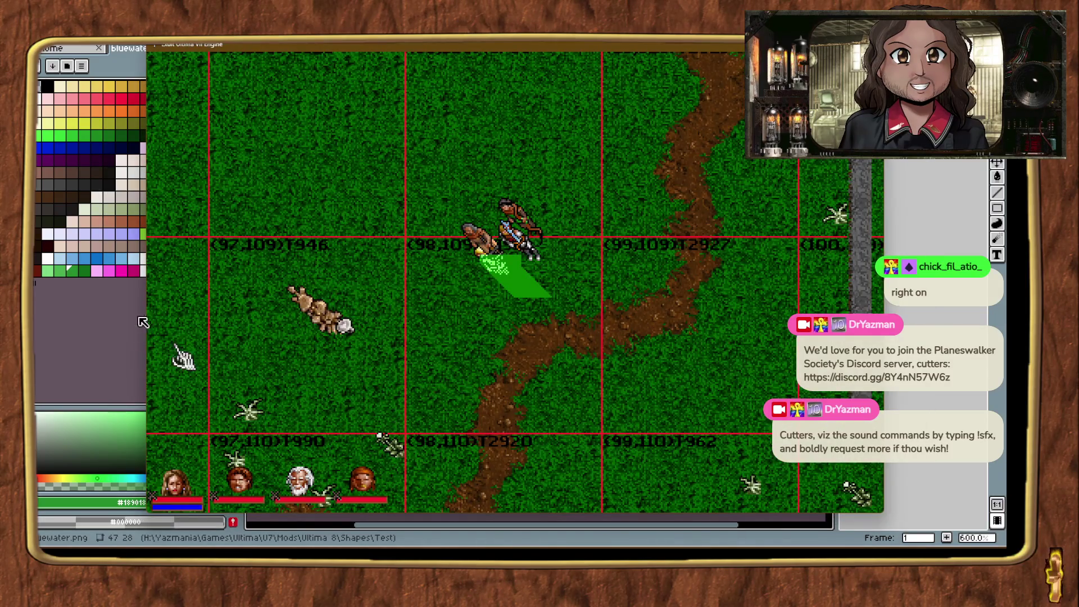
pyautogui.hotkey('alt', 'Tab')
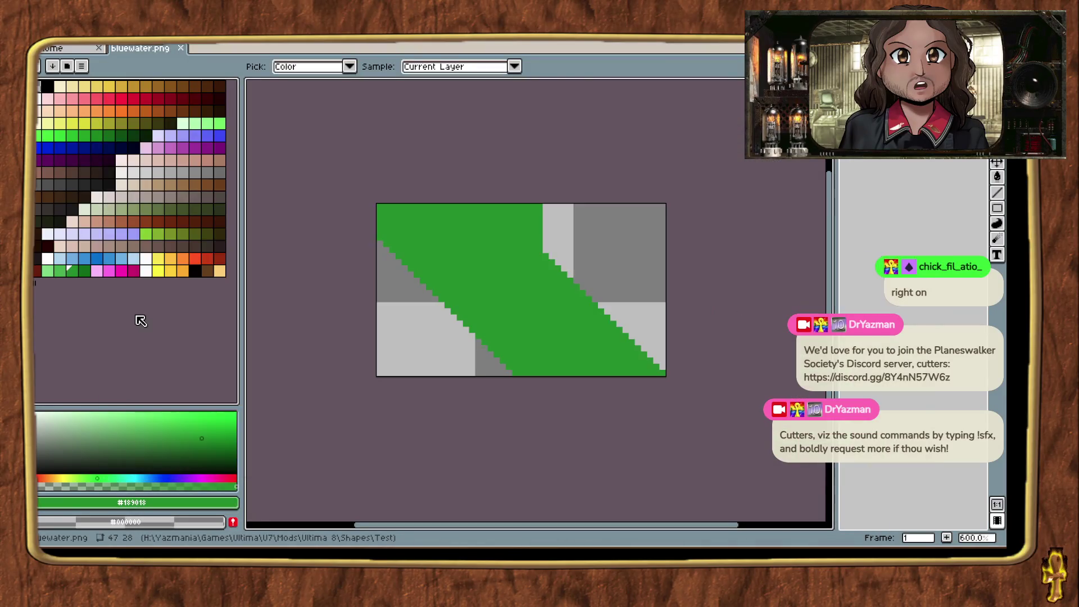
# Step: Undo a stray mark, bucket-fill the green band with light-blue colour 226, and save
pyautogui.press('b')
pyautogui.moveTo(439, 318); pyautogui.dragTo(448, 309)
pyautogui.hotkey('ctrl', 'z')
pyautogui.hotkey('alt', 'Tab')
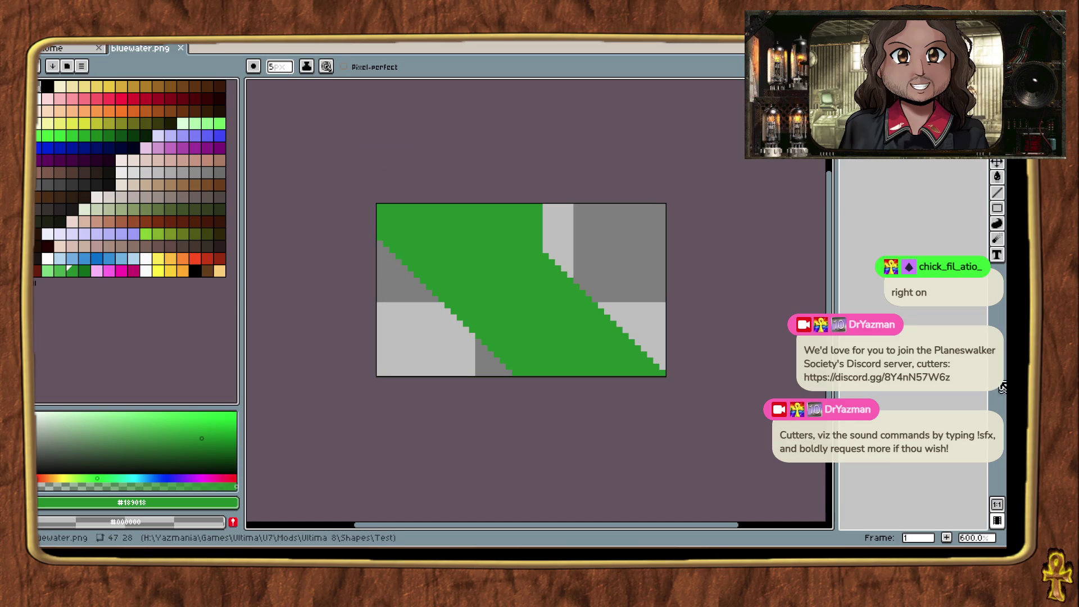
pyautogui.click(59, 258)
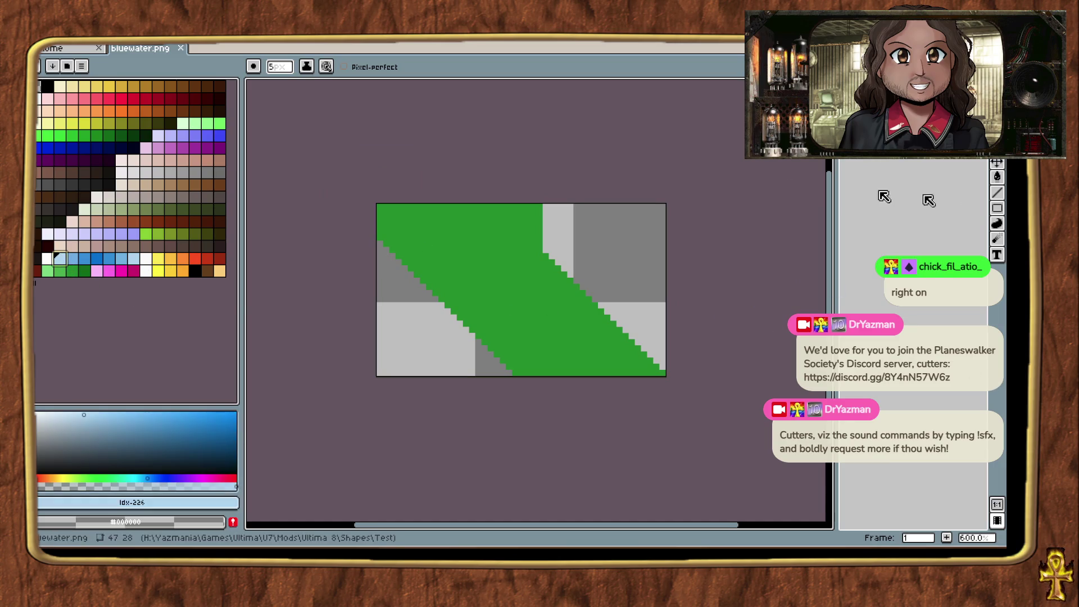
pyautogui.click(997, 177)
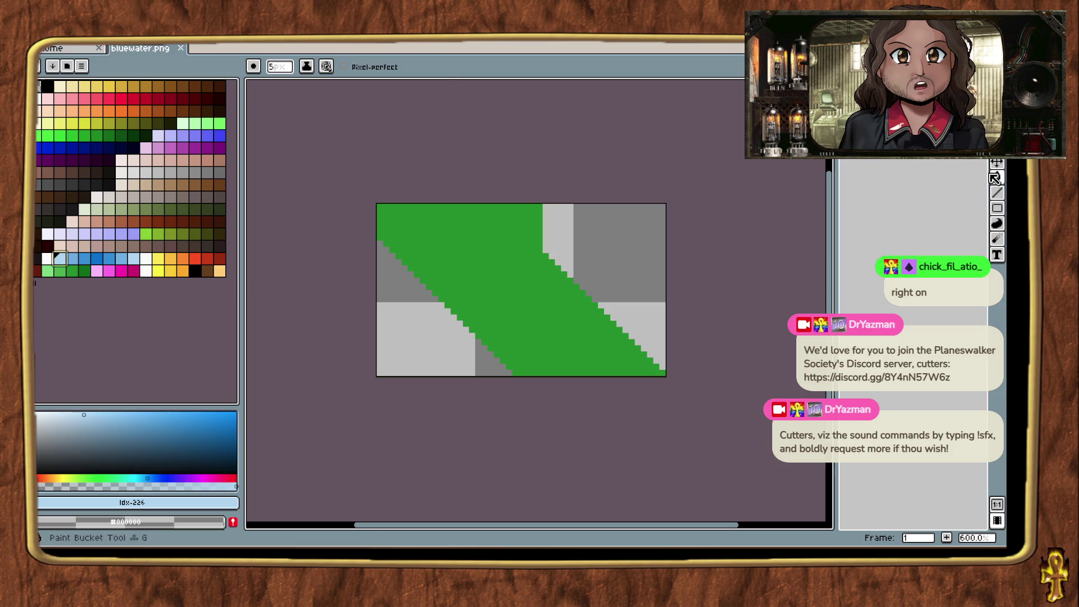
pyautogui.click(566, 277)
pyautogui.hotkey('ctrl', 's')
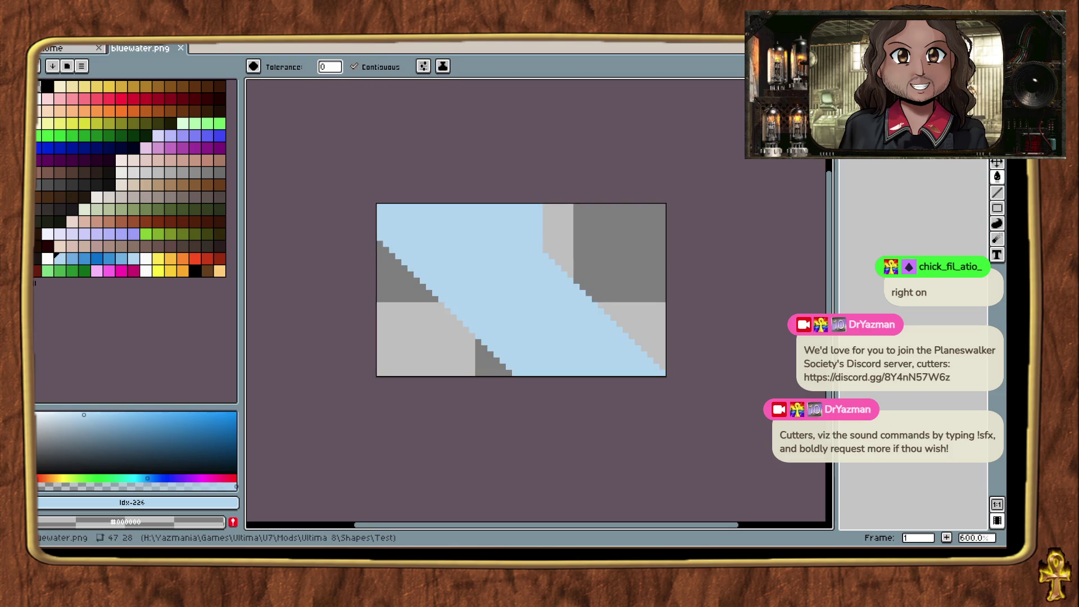
# Step: Import the recoloured bluewater.png from Shapes > Test as a frame (Ctrl+I)
pyautogui.hotkey('ctrl', 'i')
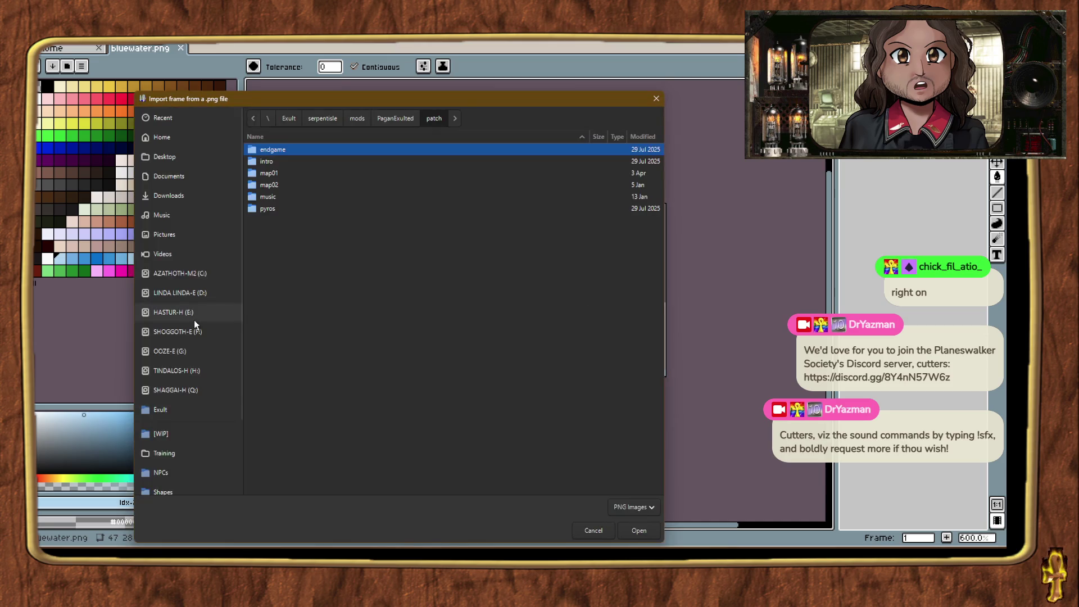
pyautogui.click(192, 387)
pyautogui.click(194, 400)
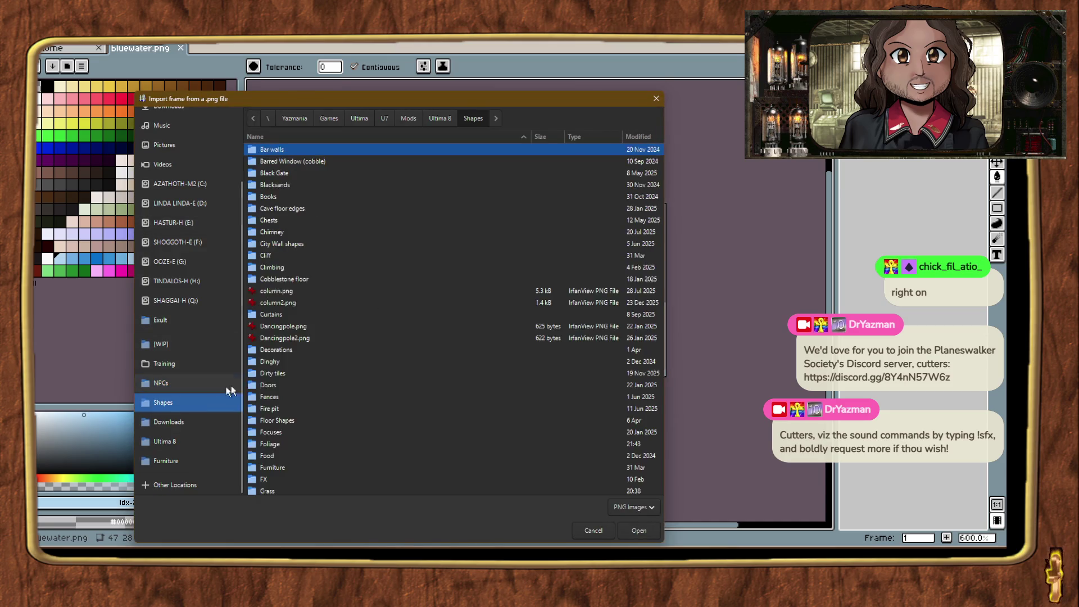
pyautogui.scroll(-10, 260, 408)
pyautogui.doubleClick(268, 441)
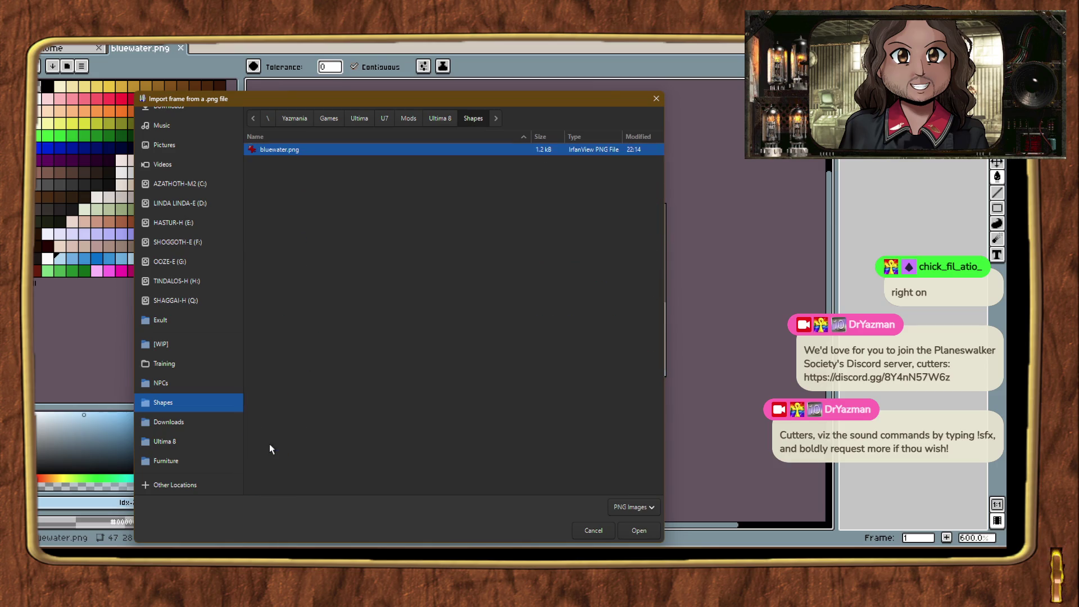
pyautogui.click(283, 148)
pyautogui.press('Return')
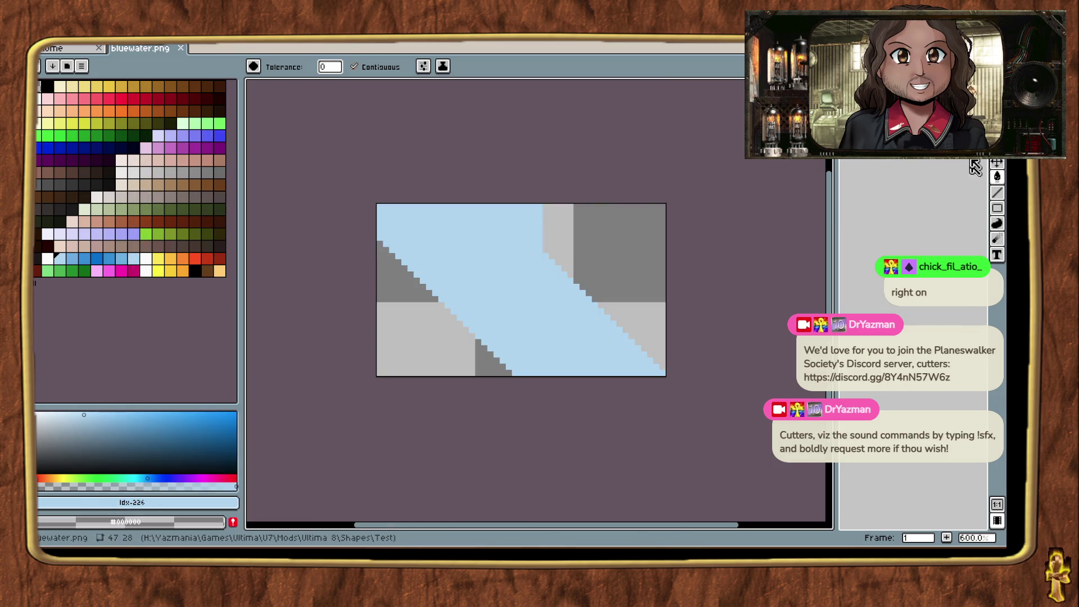
# Step: Teleport the party north, walk it onto the light-blue tile, then return to the translucency table
pyautogui.hotkey('alt', 'Tab')
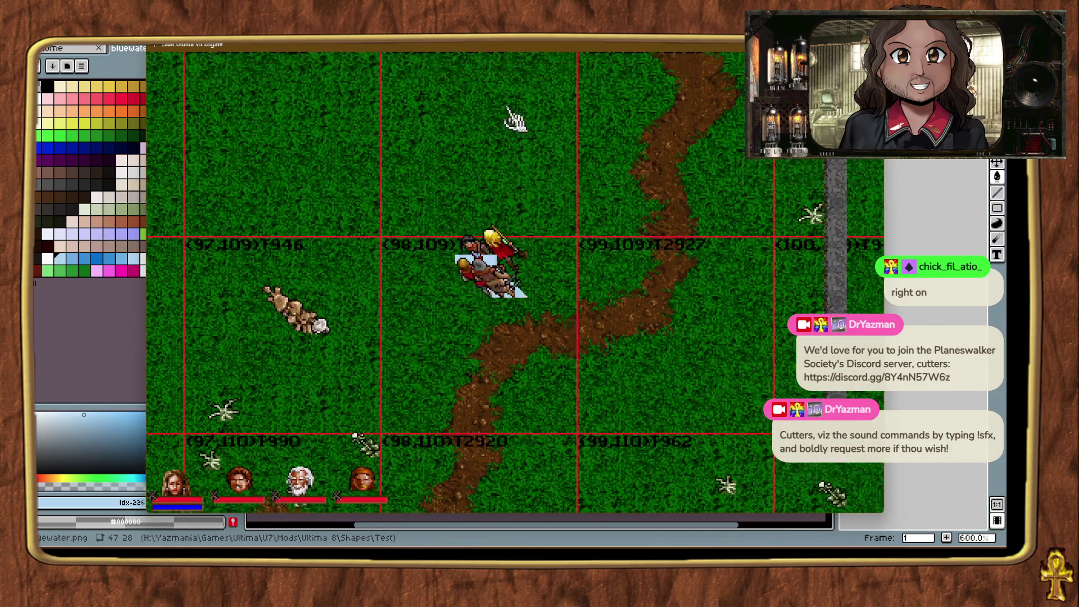
pyautogui.hotkey('ctrl', 't')
pyautogui.rightClick(548, 475)
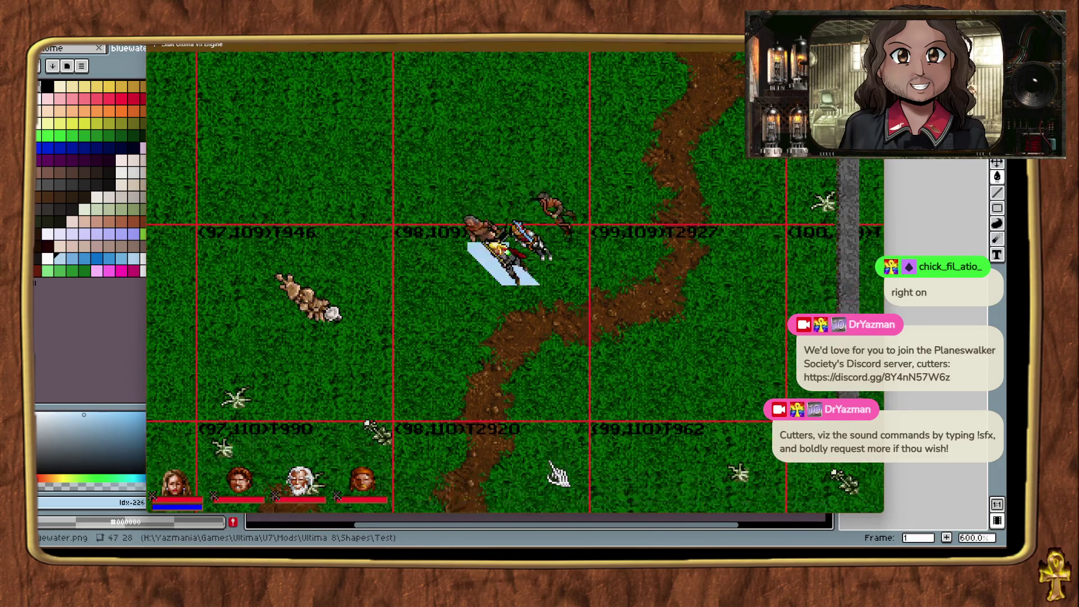
pyautogui.hotkey('alt', 'Tab')
pyautogui.hotkey('alt', 'Tab')
pyautogui.hotkey('alt', 'Tab')
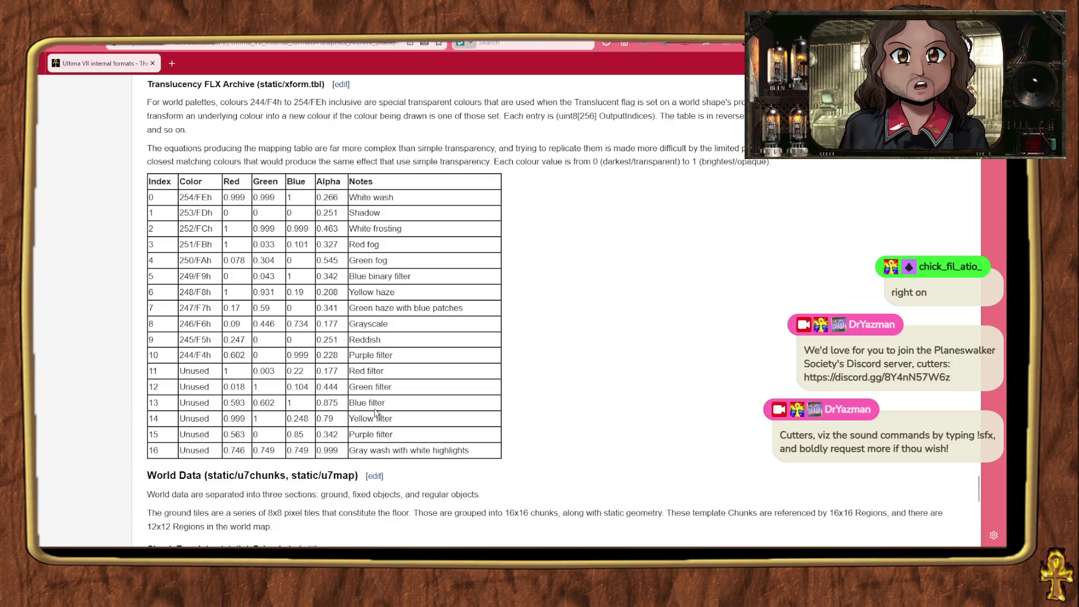
# Step: Revert bluewater.png's band to green, save it, and re-check the colour table
pyautogui.hotkey('alt', 'Tab')
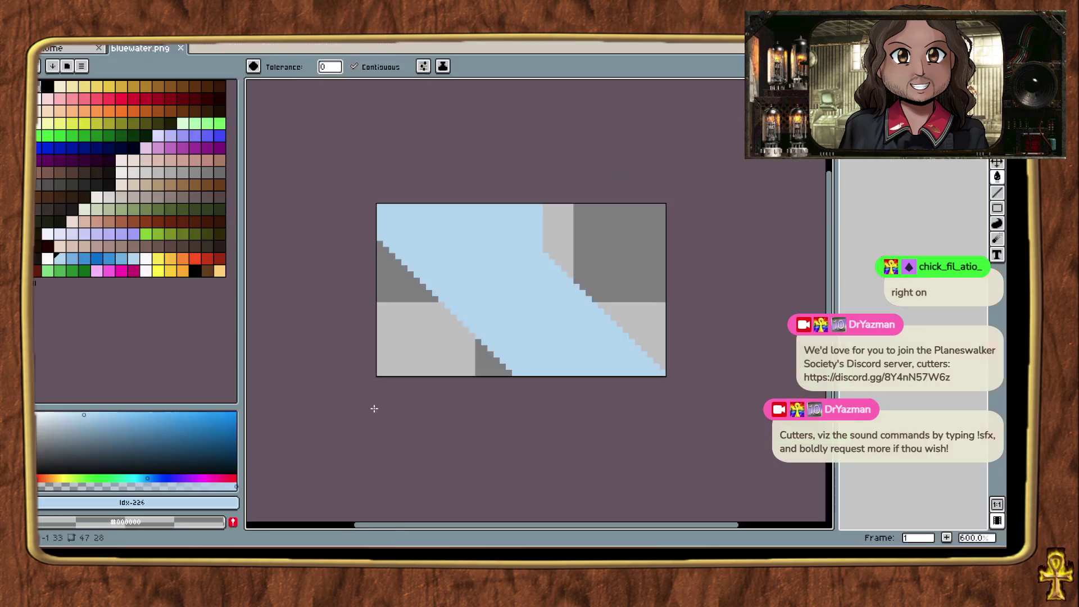
pyautogui.hotkey('ctrl', 'z')
pyautogui.hotkey('ctrl', 's')
pyautogui.hotkey('alt', 'Tab')
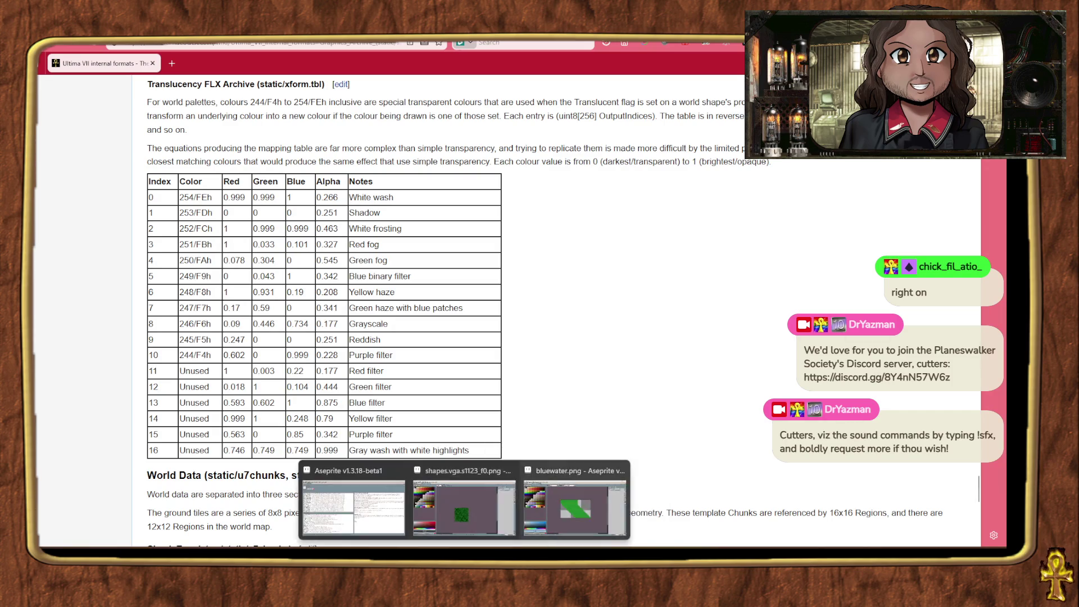
# Step: Fill the diagonal band with lighter green palette colour 243 and save bluewater.png
pyautogui.click(576, 506)
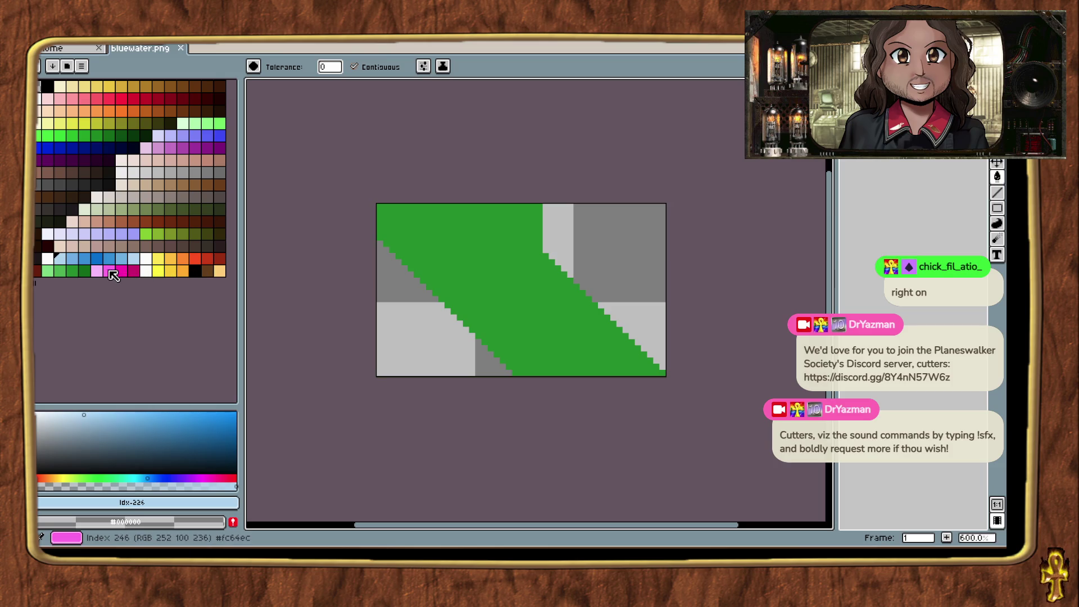
pyautogui.click(59, 271)
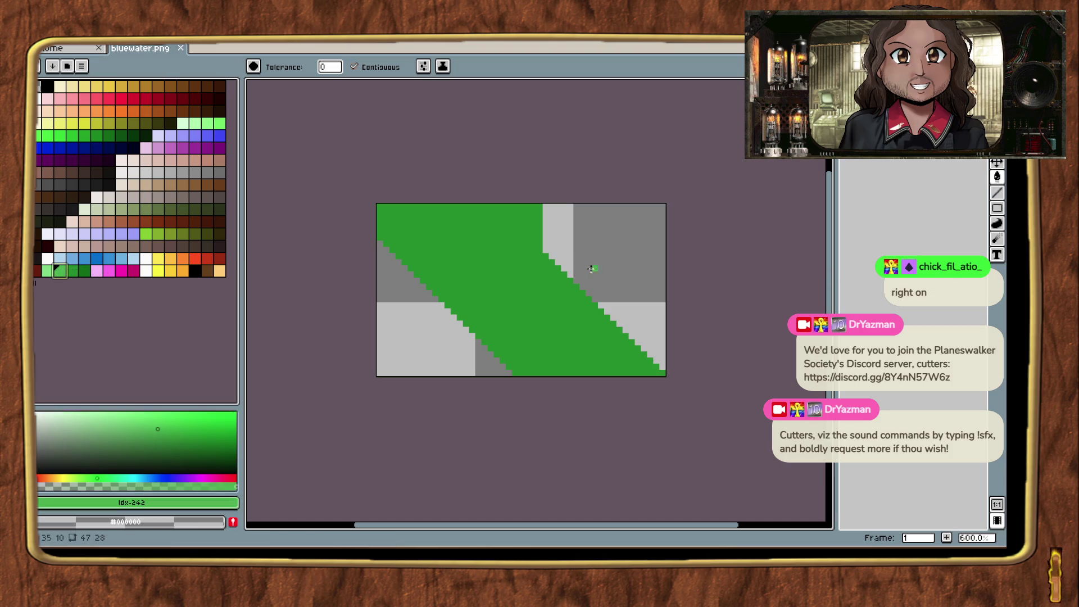
pyautogui.click(491, 291)
pyautogui.hotkey('ctrl', 's')
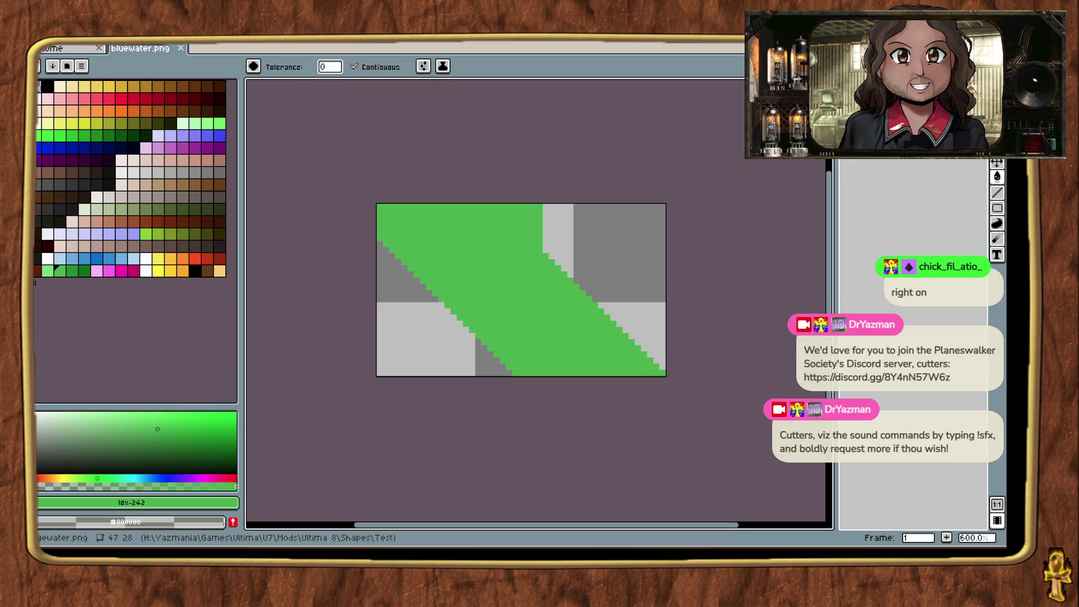
# Step: Import bluewater.png from the Shapes/Test folder into the tile's frame with Ctrl+I
pyautogui.hotkey('ctrl', 'i')
pyautogui.scroll(-5, 199, 368)
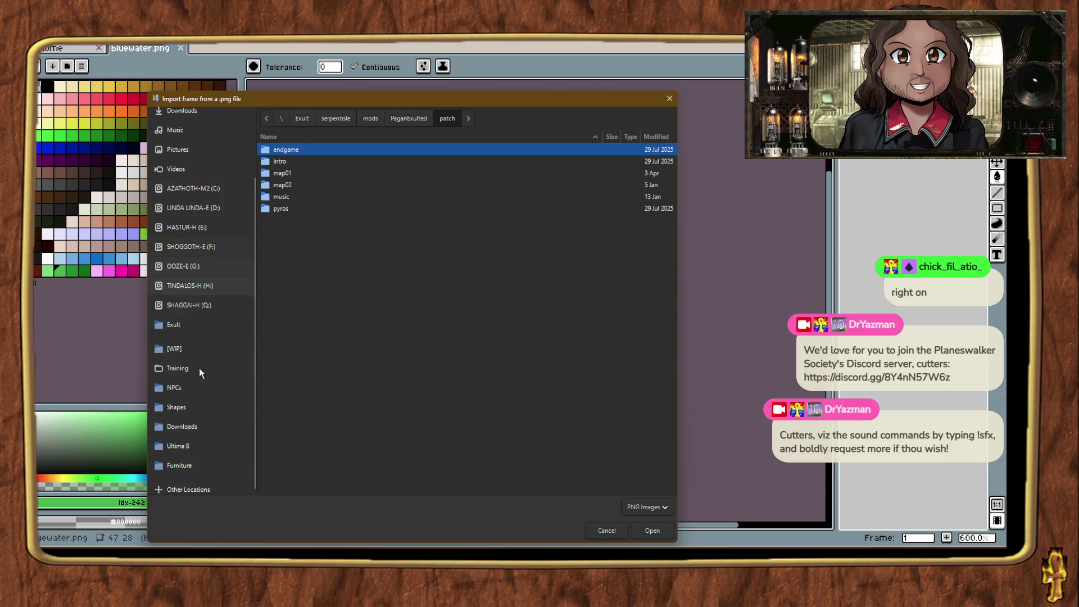
pyautogui.click(205, 401)
pyautogui.scroll(-10, 326, 405)
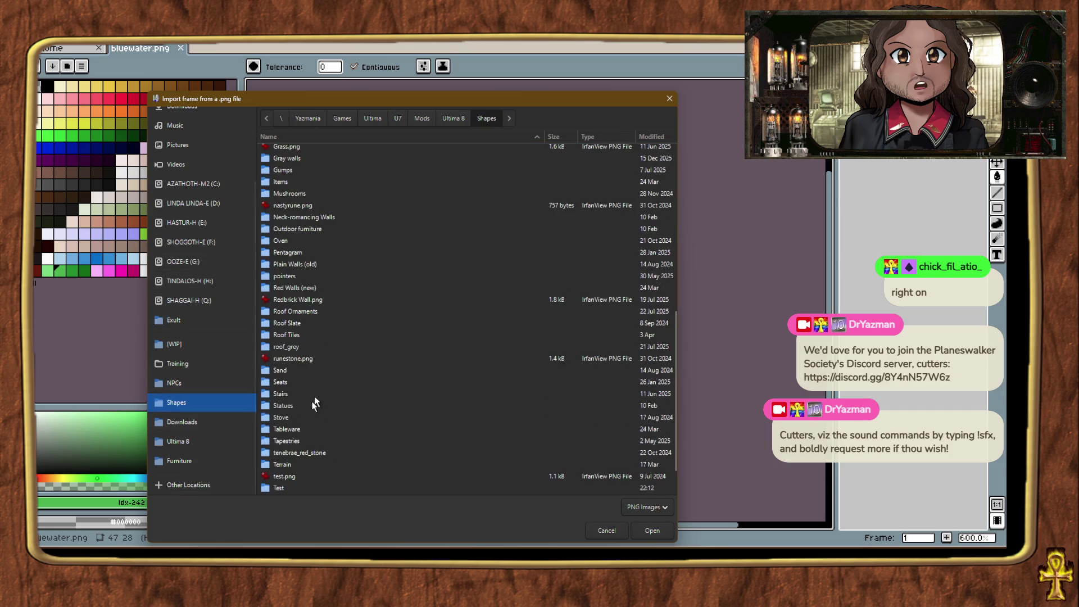
pyautogui.doubleClick(282, 443)
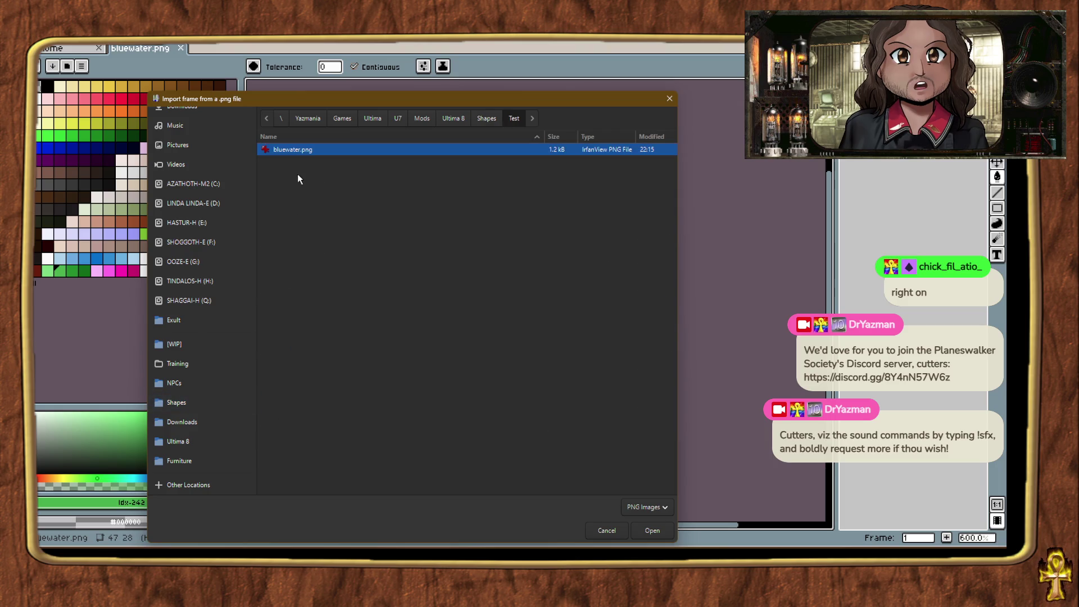
pyautogui.doubleClick(298, 151)
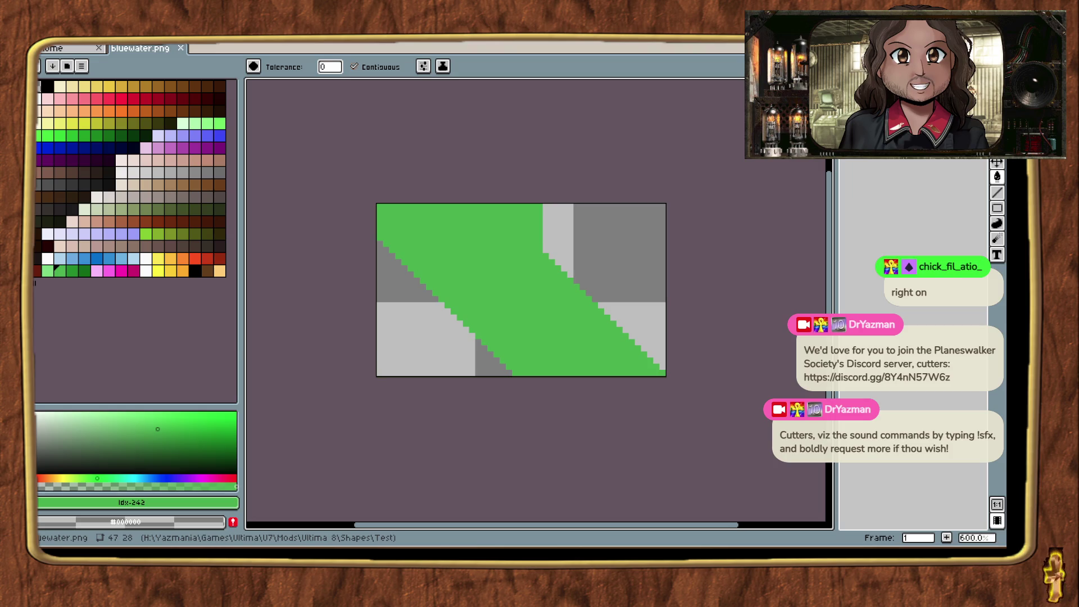
pyautogui.hotkey('alt', 'Tab')
pyautogui.hotkey('alt', 'Tab')
pyautogui.hotkey('alt', 'Tab')
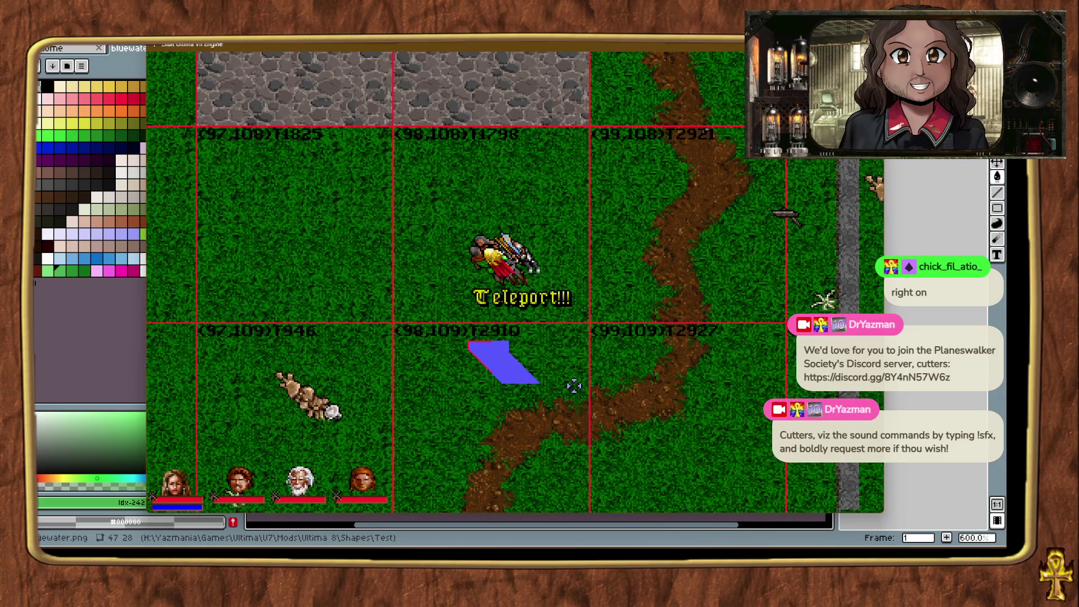
# Step: Drag two water copies further right and place a new water piece in the notch
pyautogui.moveTo(578, 384); pyautogui.dragTo(616, 386)
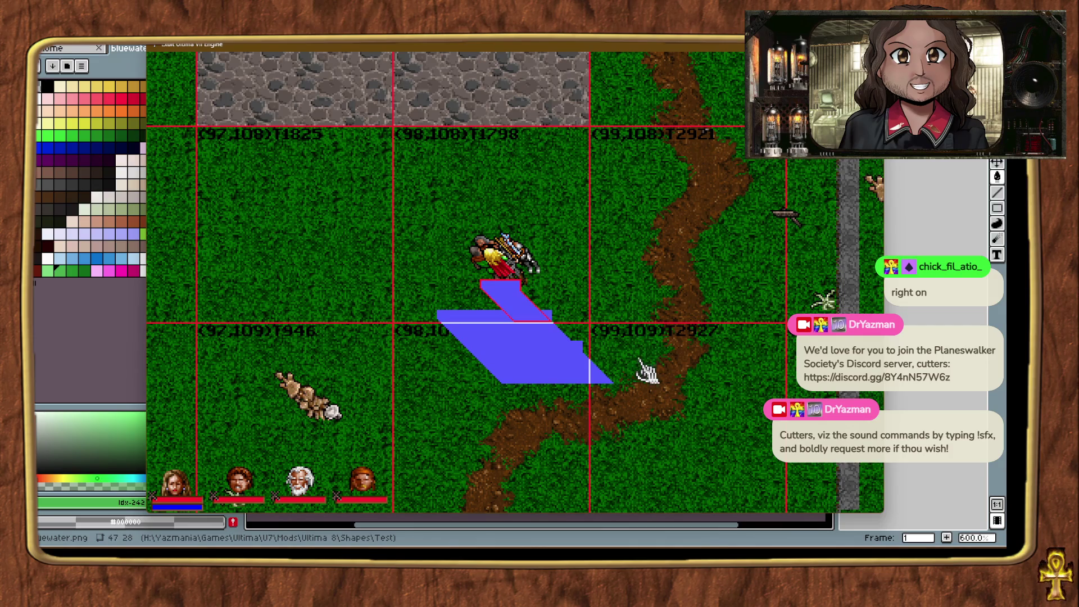
pyautogui.moveTo(673, 380)
pyautogui.mouseDown()
pyautogui.moveTo(716, 396)
pyautogui.moveTo(765, 386)
pyautogui.mouseUp()
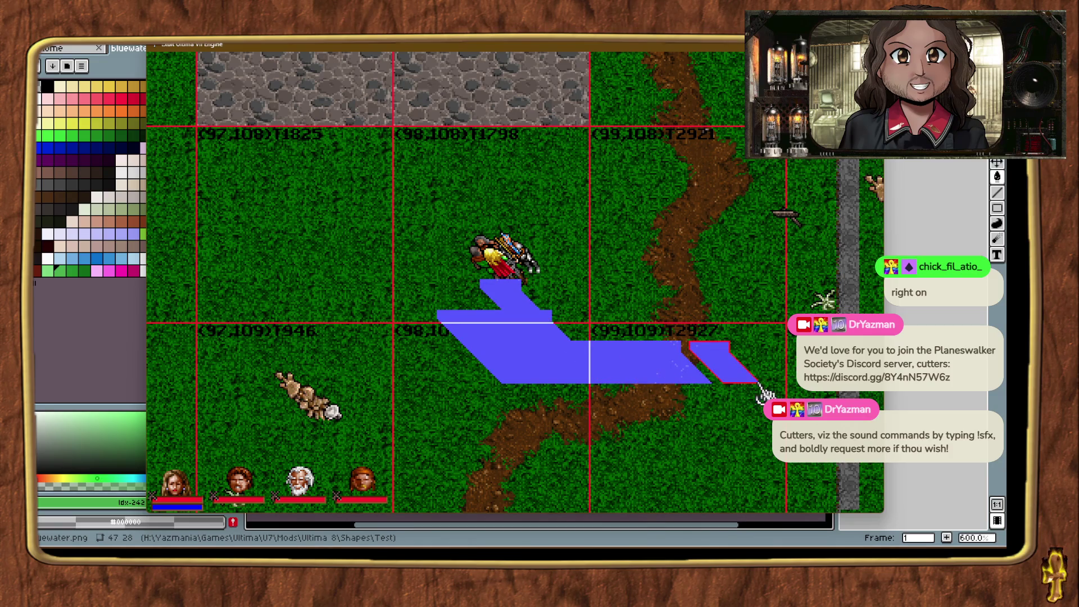
pyautogui.click(647, 384)
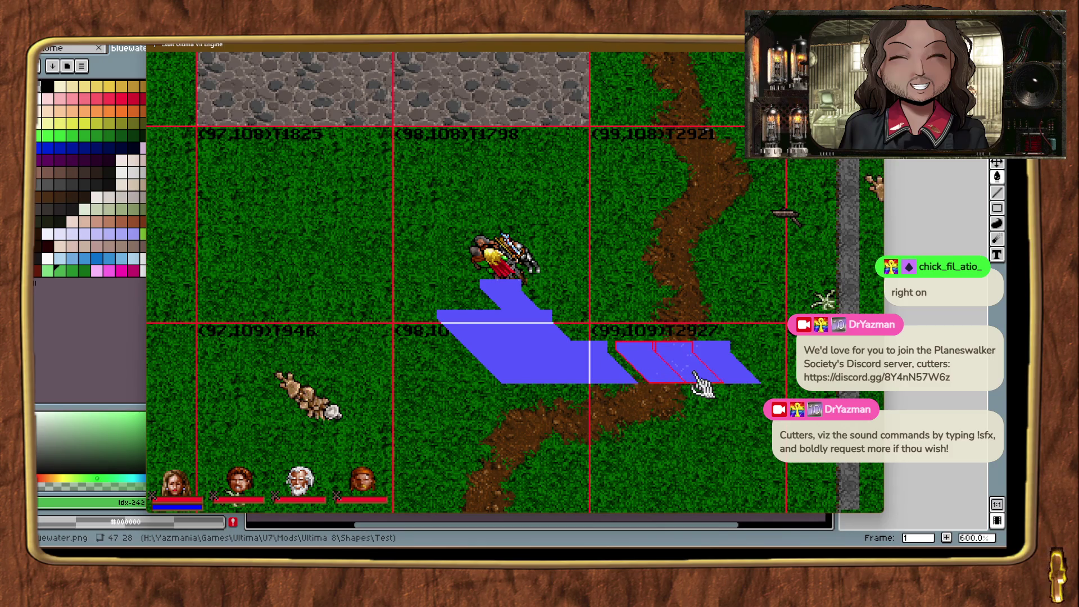
# Step: Select the right-hand water pieces and nudge them up and left with Page Up and arrows
pyautogui.click(744, 377)
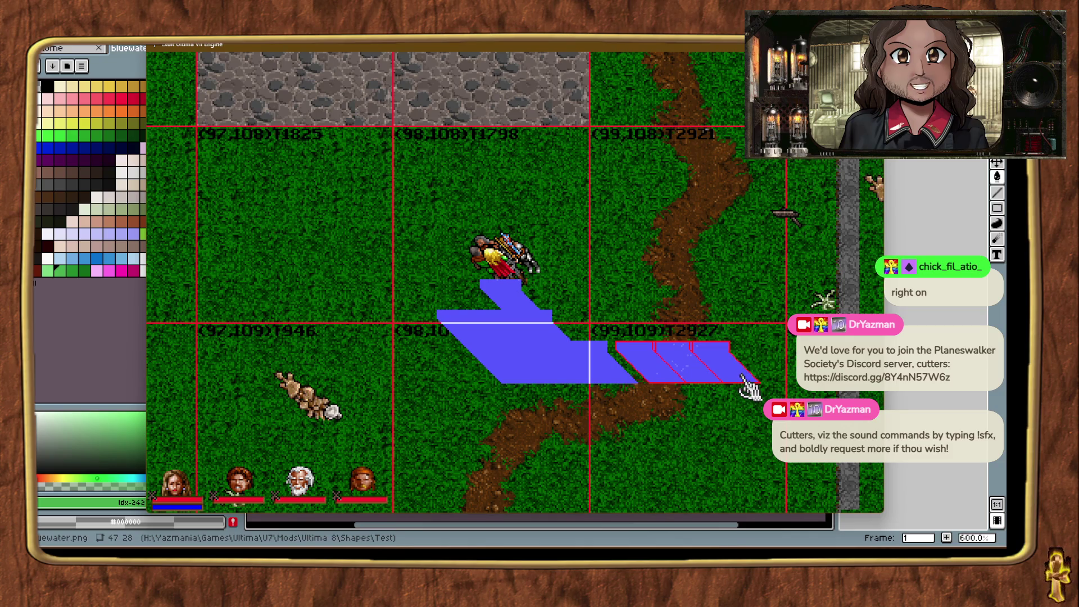
pyautogui.press('pageup')
pyautogui.press('pageup')
pyautogui.press('pageup')
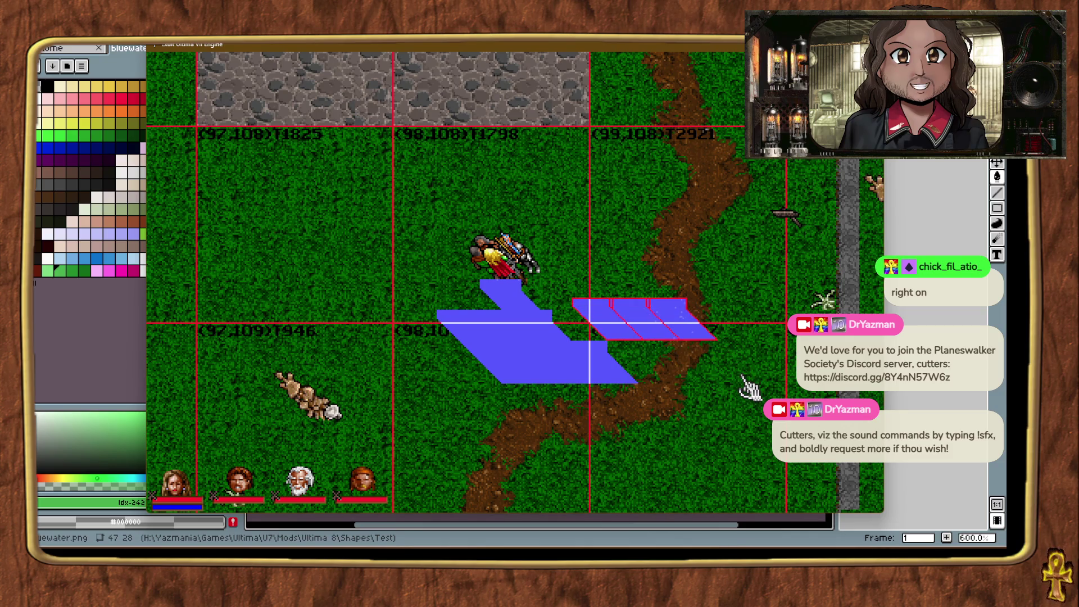
pyautogui.press('pageup')
pyautogui.press('pageup')
pyautogui.press('pageup')
pyautogui.press('Left')
pyautogui.press('Left')
pyautogui.press('Left')
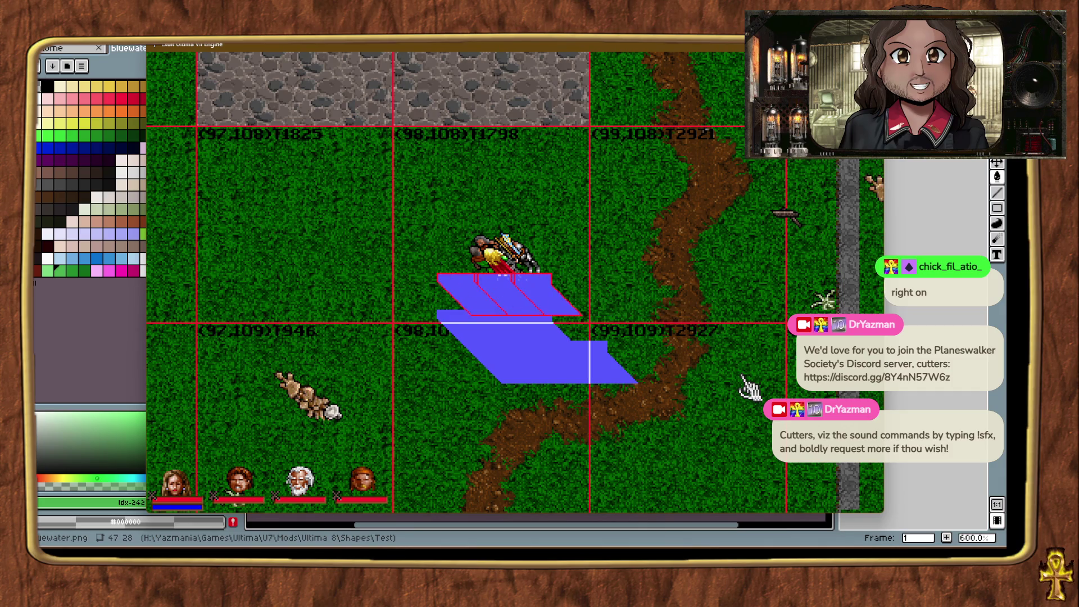
pyautogui.press('Left')
pyautogui.press('Left')
pyautogui.press('Left')
pyautogui.press('pagedown')
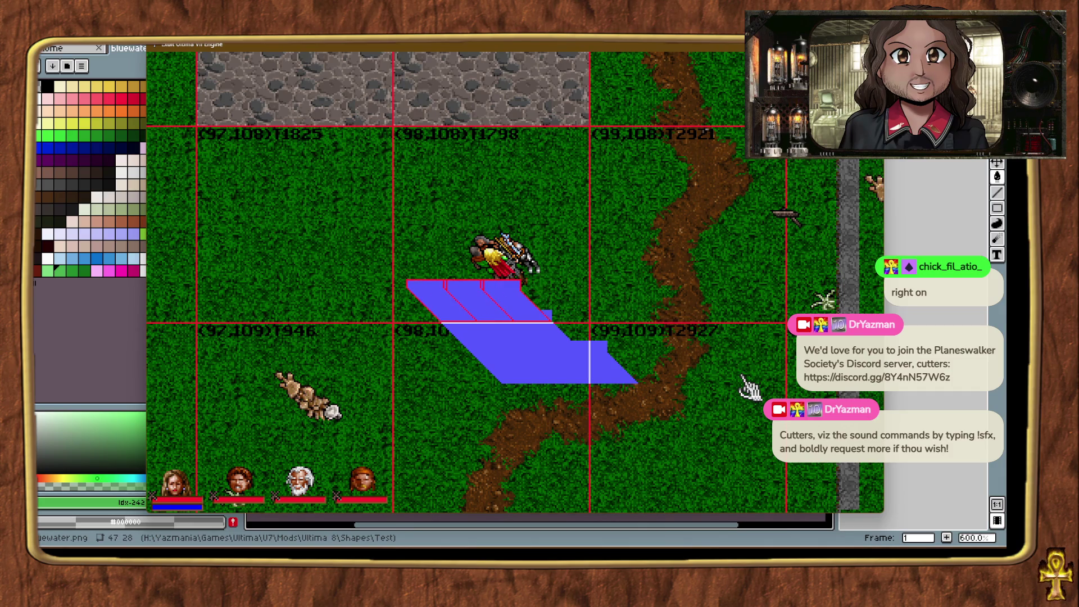
pyautogui.press('pageup')
pyautogui.press('pageup')
pyautogui.press('pageup')
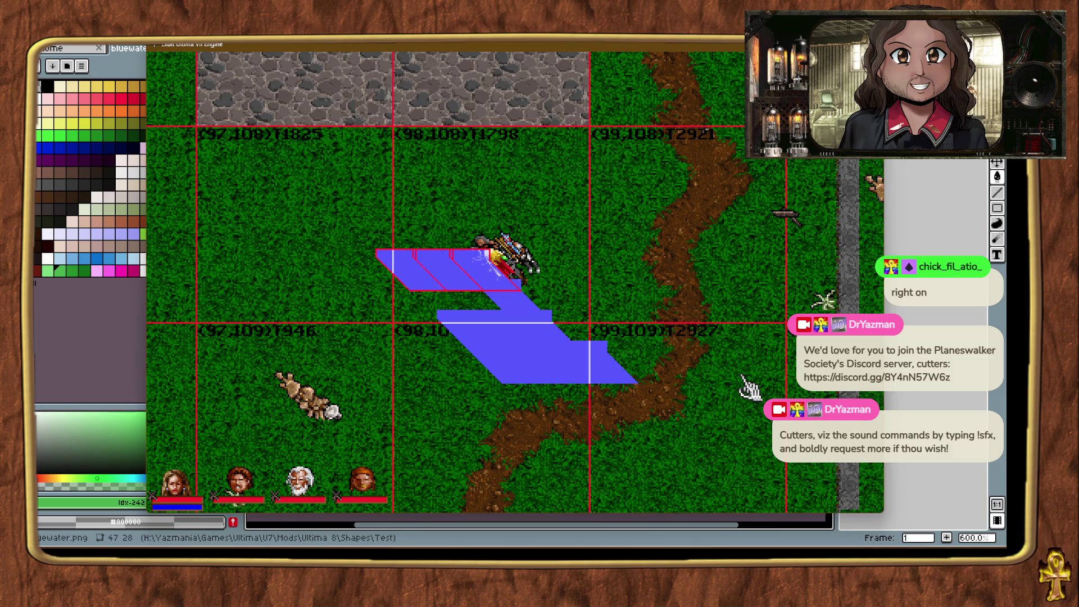
# Step: Shift the lower-right water pieces left until they join the pool
pyautogui.click(624, 377)
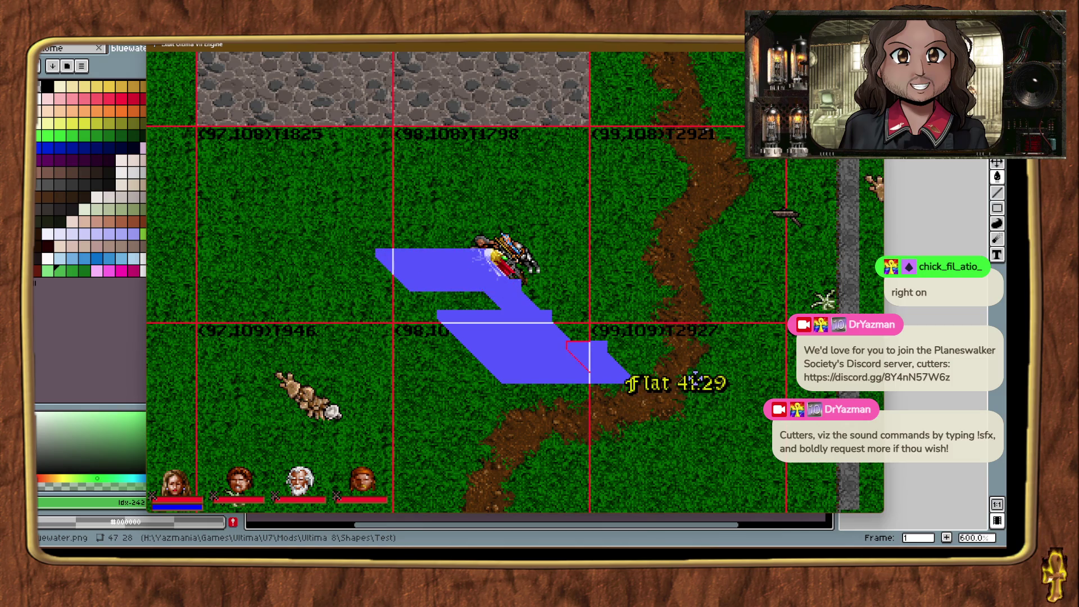
pyautogui.press('Right')
pyautogui.press('Right')
pyautogui.press('Right')
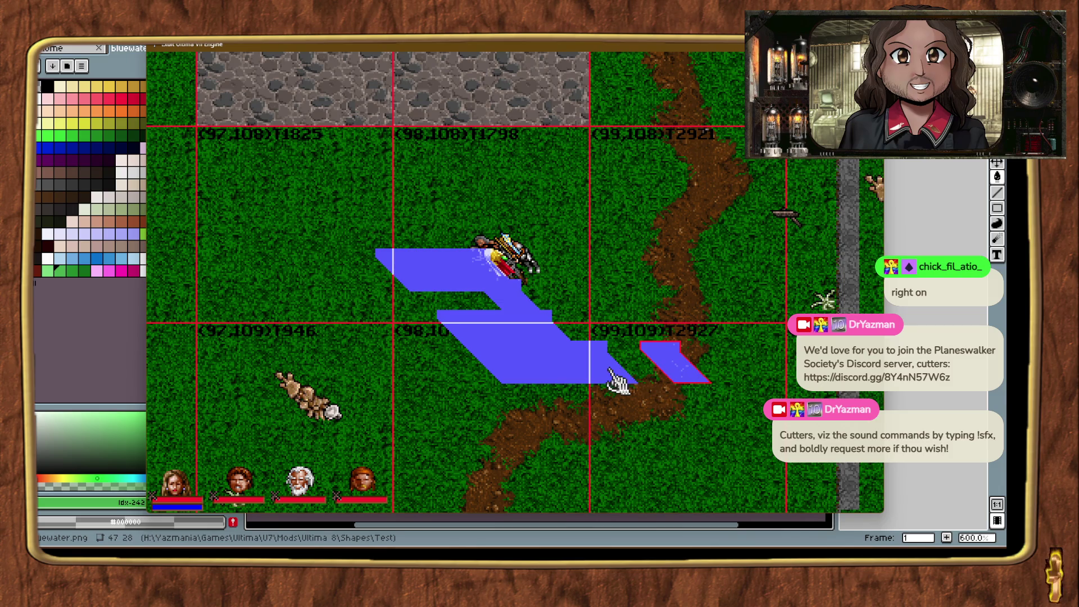
pyautogui.keyDown('ctrl'); pyautogui.click(616, 381); pyautogui.keyUp('ctrl')
pyautogui.press('pageup')
pyautogui.press('pageup')
pyautogui.press('pageup')
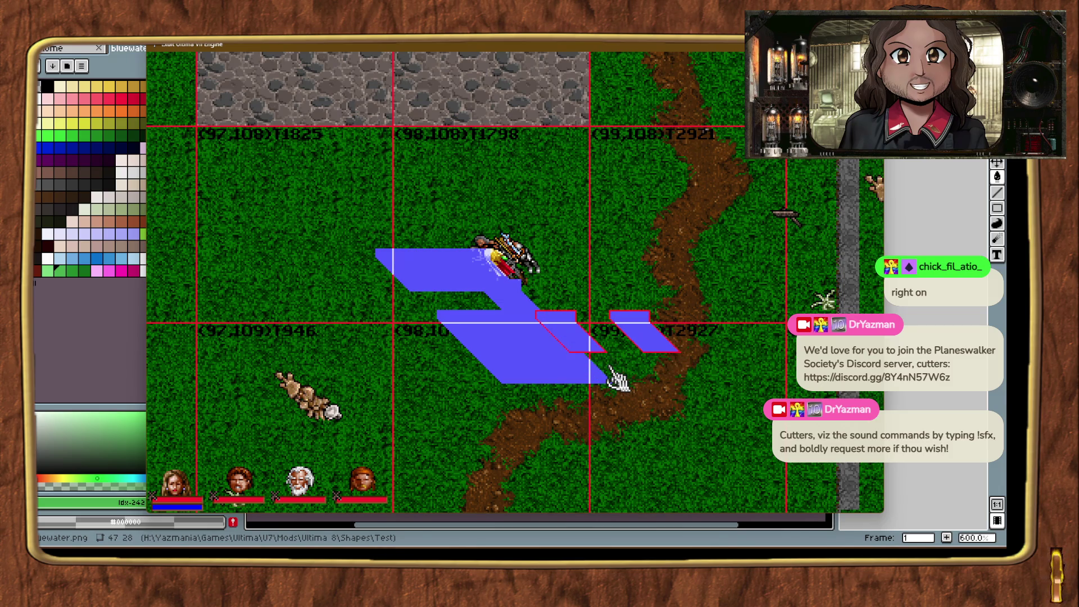
pyautogui.press('pageup')
pyautogui.press('pageup')
pyautogui.press('pageup')
pyautogui.press('Left')
pyautogui.press('Left')
pyautogui.press('Left')
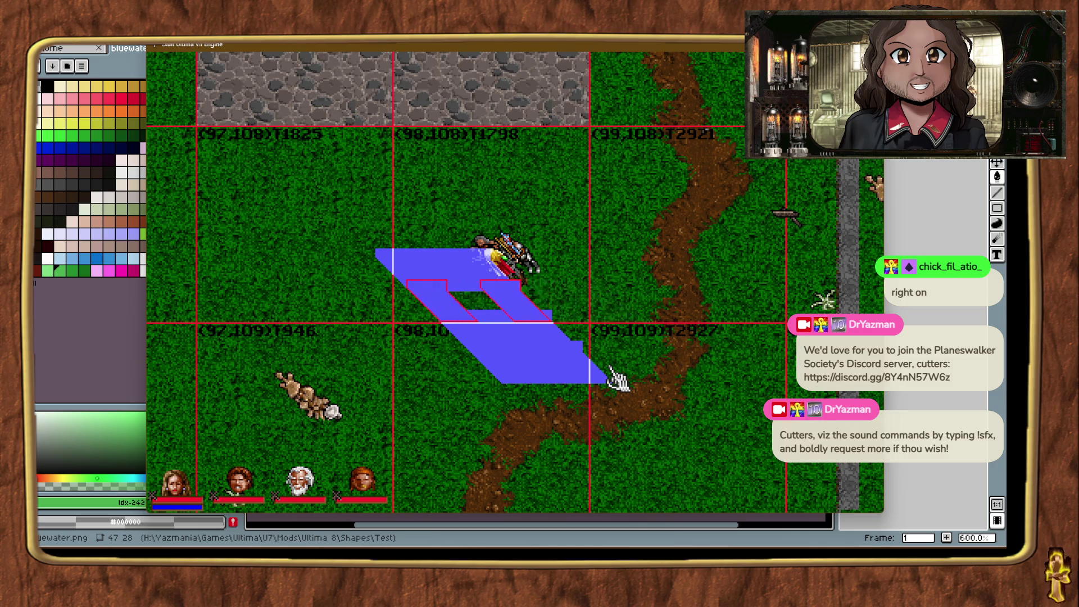
pyautogui.click(534, 319)
pyautogui.press('Left')
pyautogui.press('Left')
pyautogui.press('Left')
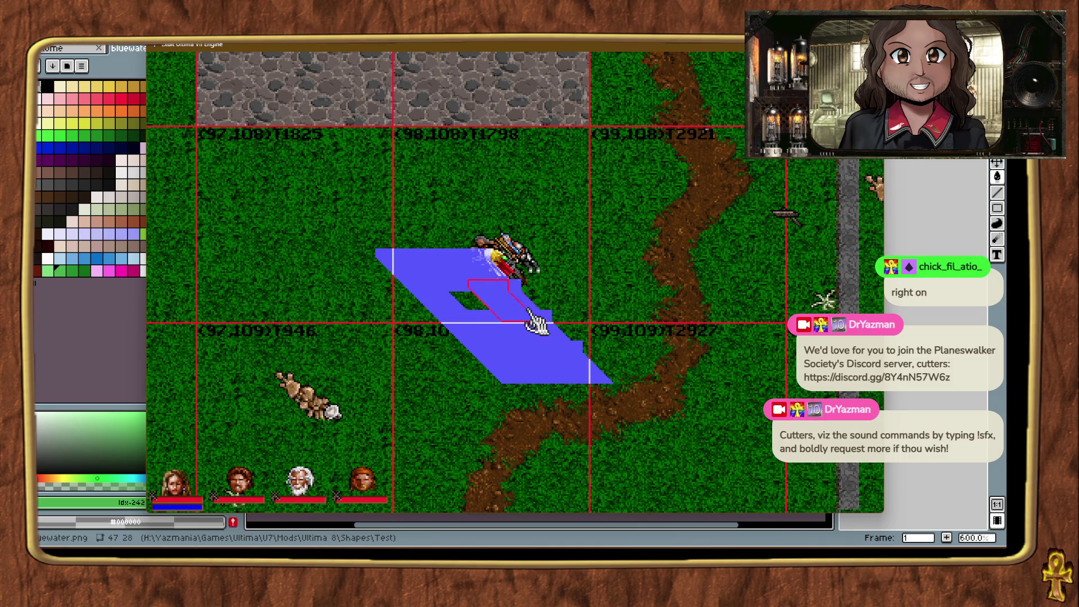
# Step: Clear the water selection and pan the map around the pool with the arrow keys
pyautogui.click(428, 404)
pyautogui.press('Down')
pyautogui.press('Down')
pyautogui.press('Down')
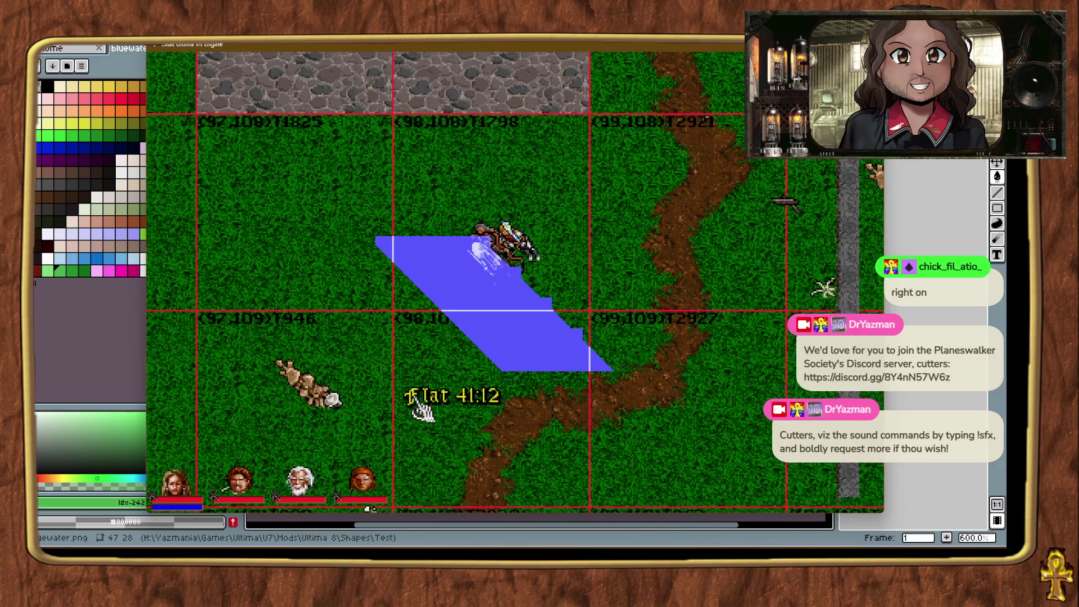
pyautogui.press('Down')
pyautogui.press('Down')
pyautogui.press('Right')
pyautogui.press('Right')
pyautogui.press('Right')
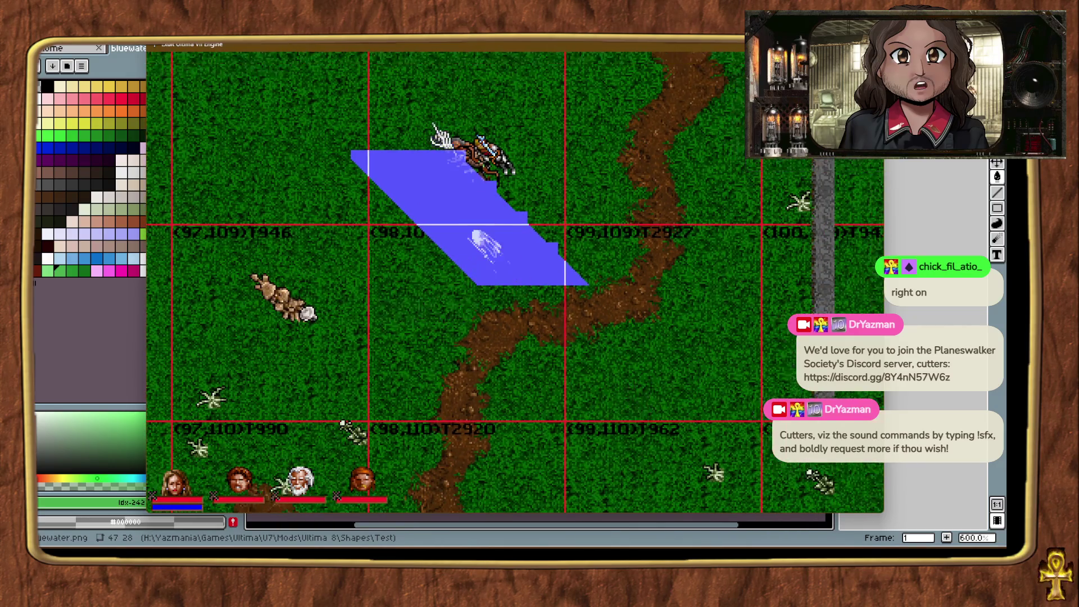
pyautogui.press('Left')
pyautogui.press('Left')
pyautogui.press('Up')
pyautogui.press('Up')
pyautogui.press('Up')
pyautogui.press('Up')
pyautogui.press('Down')
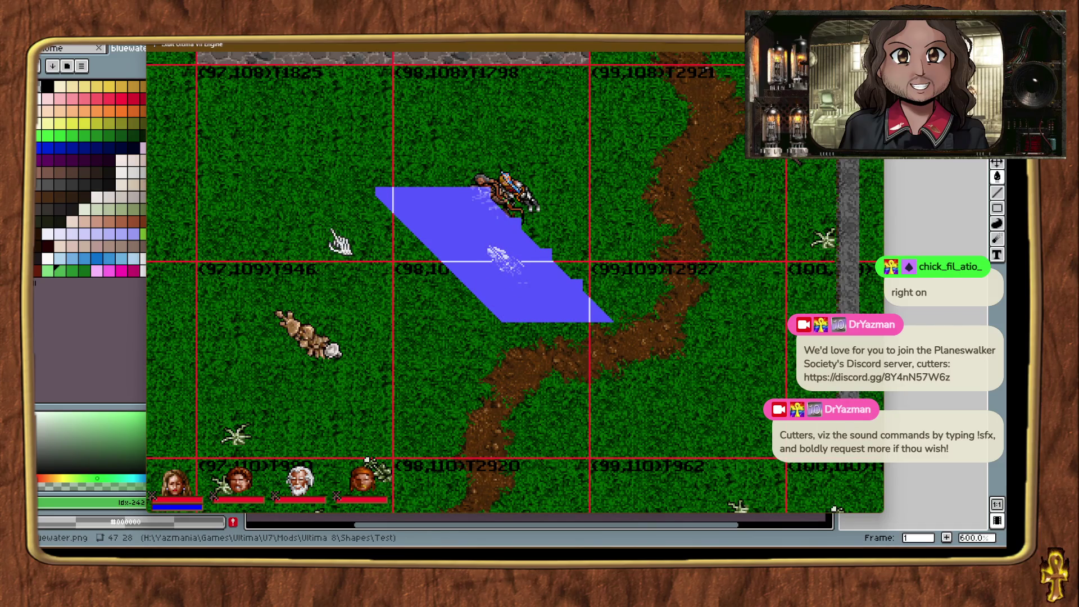
pyautogui.press('Left')
pyautogui.press('Left')
pyautogui.press('Left')
pyautogui.press('Up')
pyautogui.press('Up')
pyautogui.press('Left')
pyautogui.press('Left')
pyautogui.press('Up')
pyautogui.press('Up')
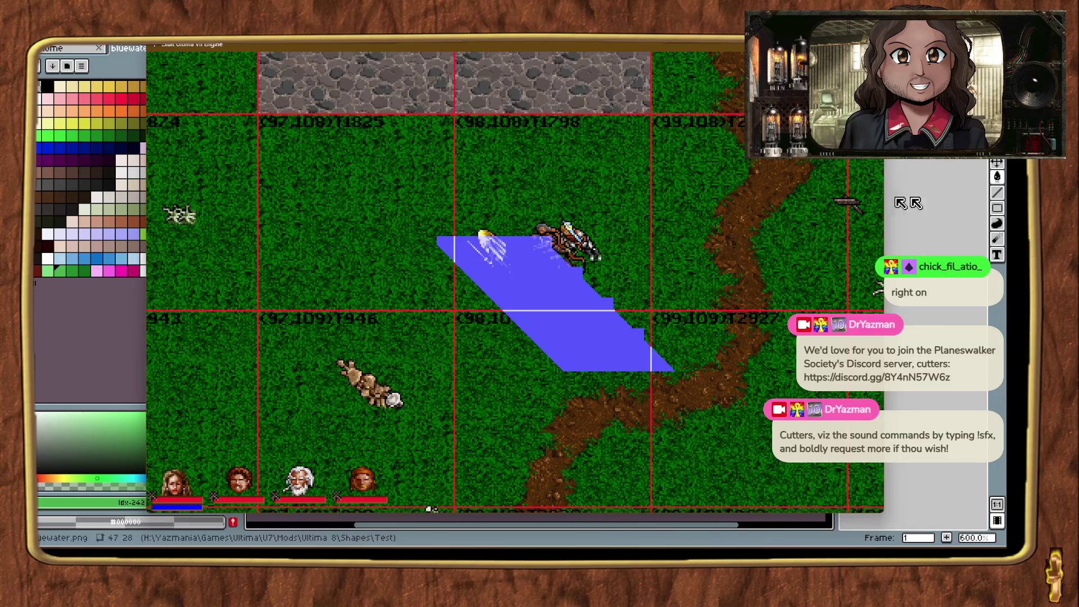
# Step: Identify the Flat 41:12 tile and drag it into the gap in the water pool
pyautogui.click(652, 284)
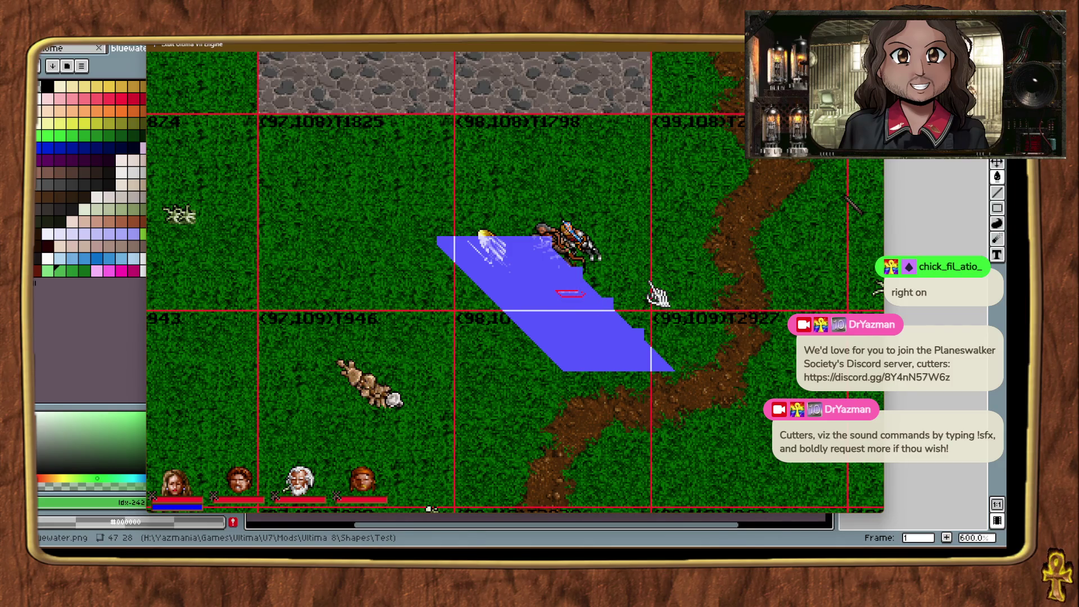
pyautogui.click(656, 294)
pyautogui.click(583, 306)
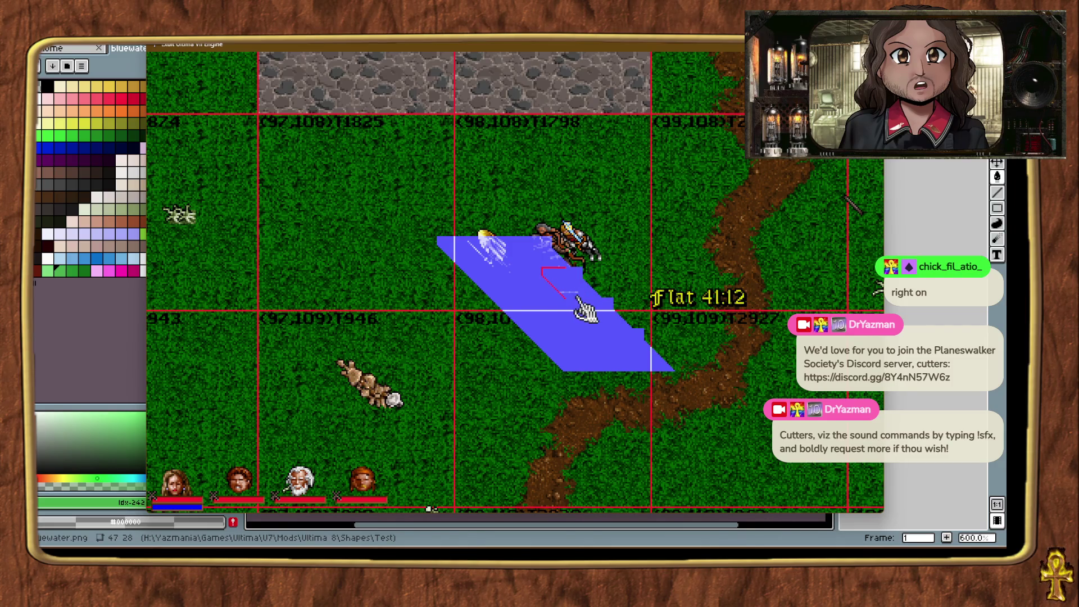
pyautogui.moveTo(619, 307)
pyautogui.mouseDown()
pyautogui.moveTo(633, 312)
pyautogui.moveTo(619, 306)
pyautogui.mouseUp()
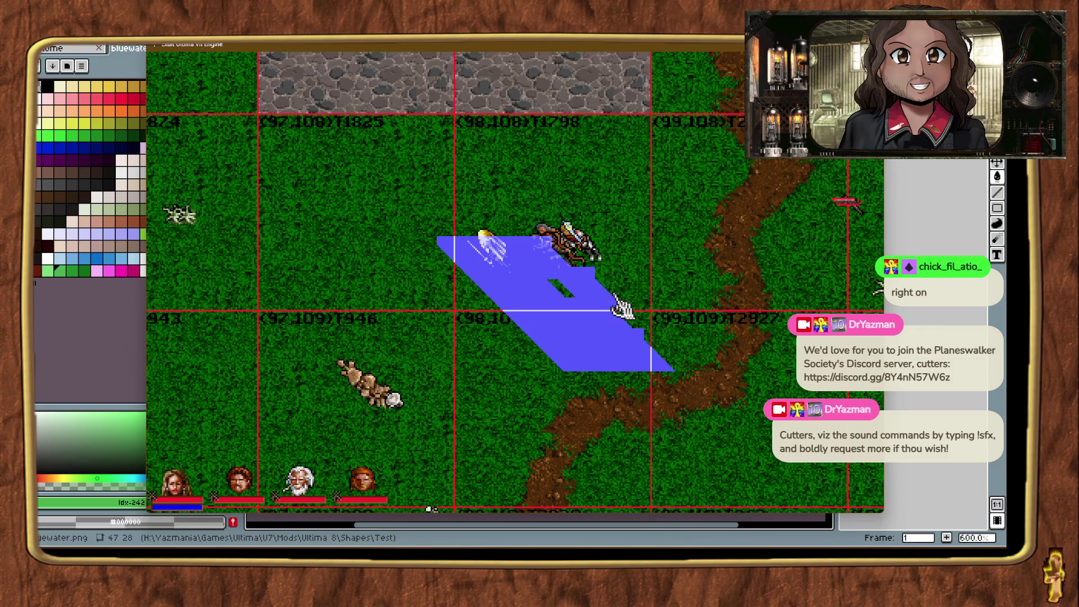
pyautogui.moveTo(574, 271)
pyautogui.mouseDown()
pyautogui.moveTo(571, 289)
pyautogui.moveTo(605, 303)
pyautogui.mouseUp()
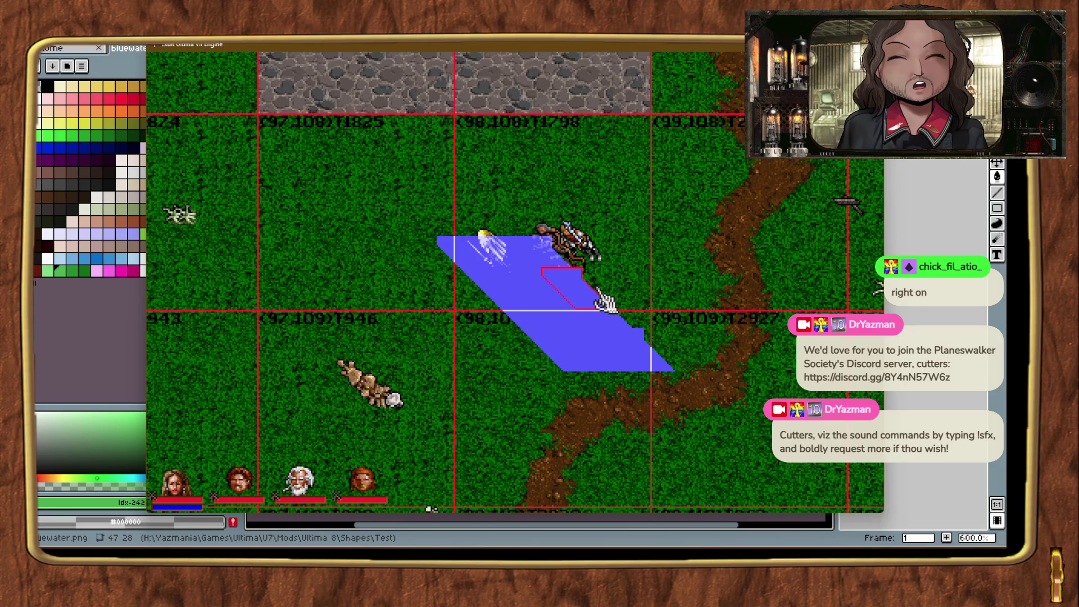
pyautogui.hotkey('alt', 'Tab')
pyautogui.hotkey('alt', 'Tab')
pyautogui.hotkey('alt', 'Tab')
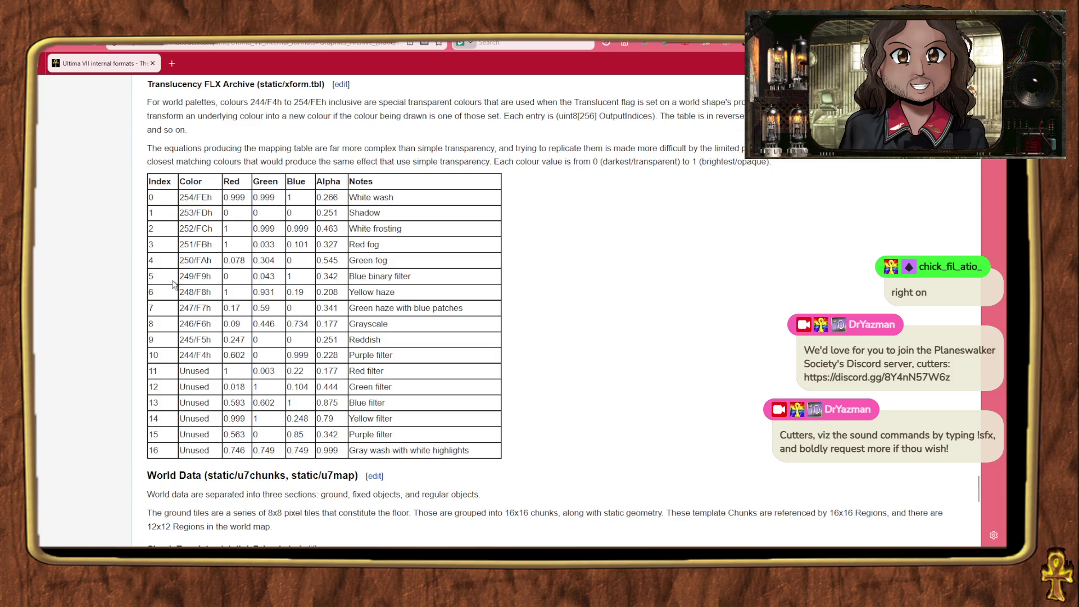
# Step: After reading the xform.tbl translucency table, return to bluewater.png in Aseprite
pyautogui.hotkey('alt', 'Tab')
pyautogui.hotkey('alt', 'Tab')
pyautogui.hotkey('alt', 'Tab')
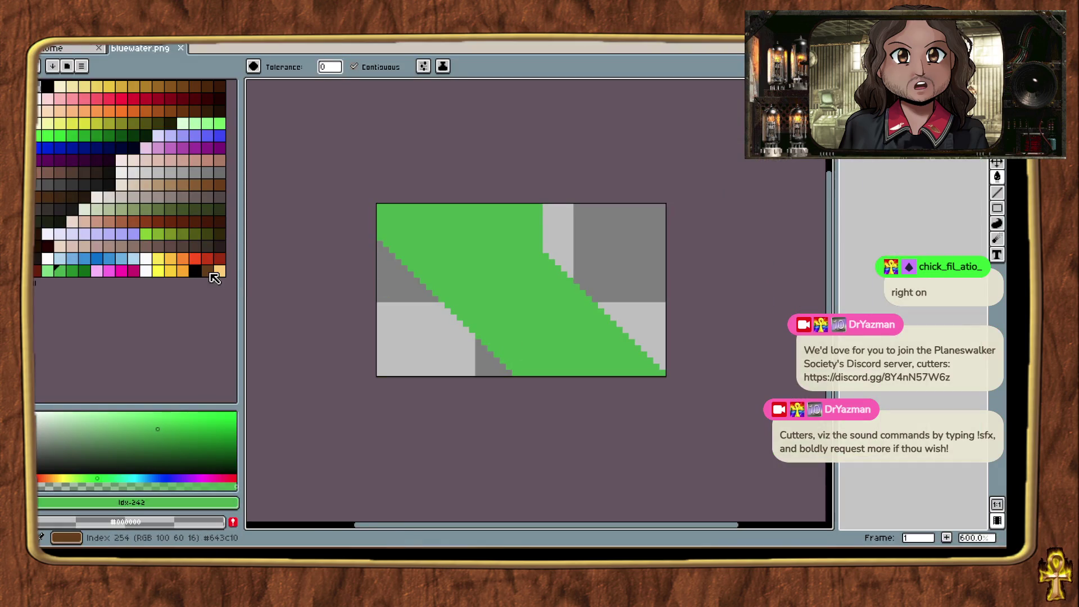
# Step: Bucket-fill the green diagonal strip with yellow palette colour 250
pyautogui.click(158, 271)
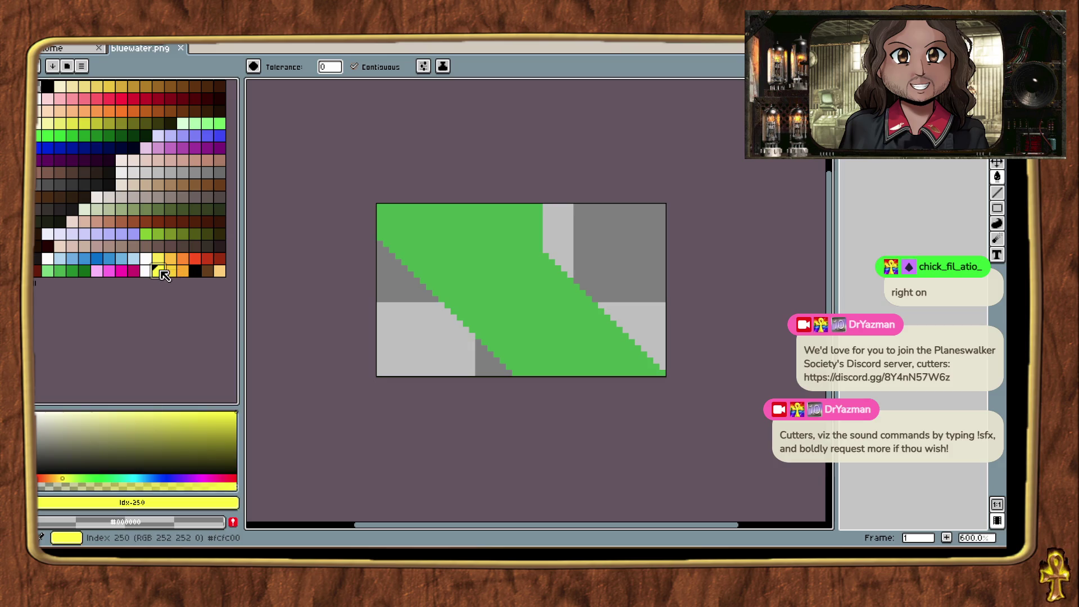
pyautogui.click(479, 281)
pyautogui.press('v')
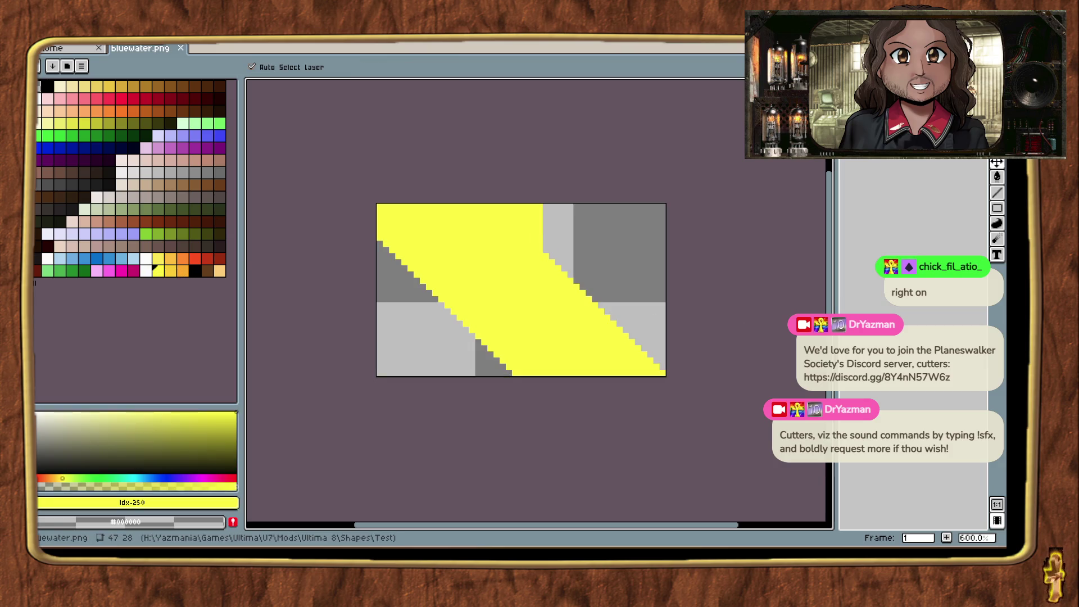
pyautogui.hotkey('ctrl', 'o')
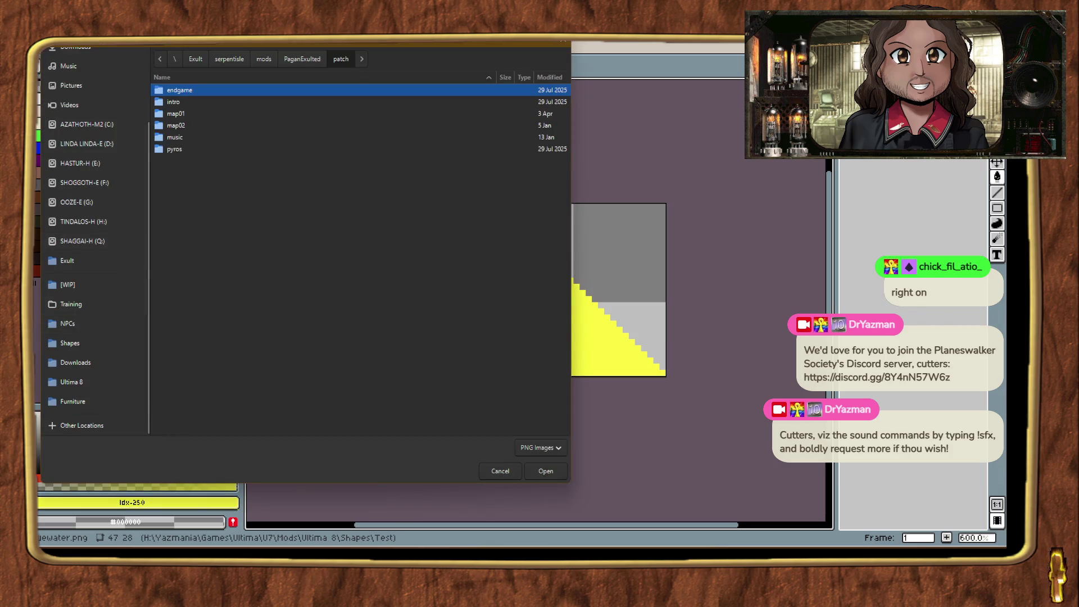
# Step: Import bluewater.png from Shapes/Test, ignoring the assertion failure and confirming the load
pyautogui.click(102, 329)
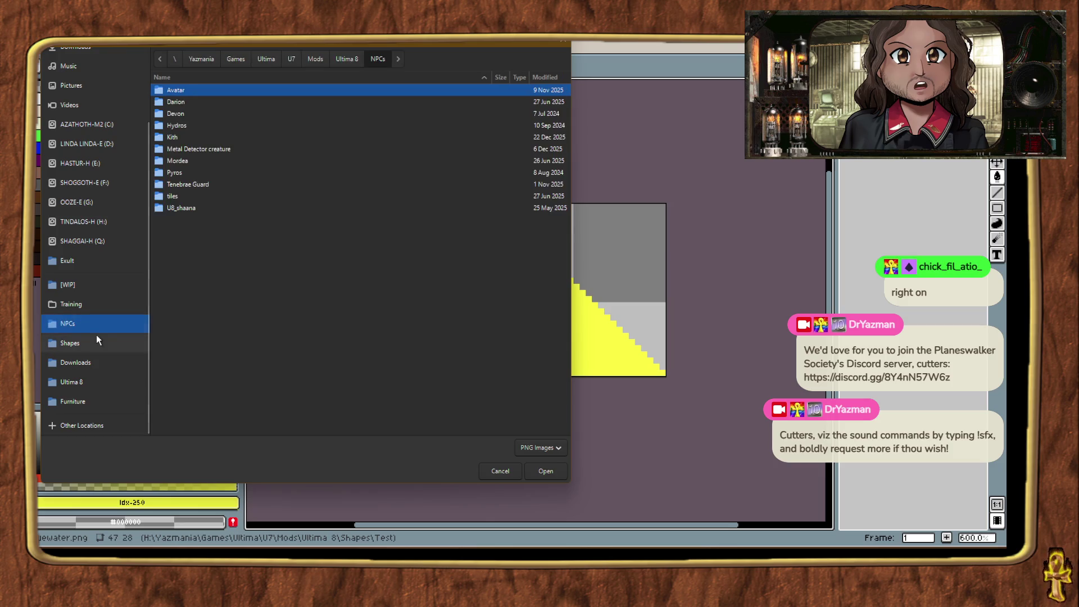
pyautogui.click(96, 340)
pyautogui.scroll(-10, 202, 326)
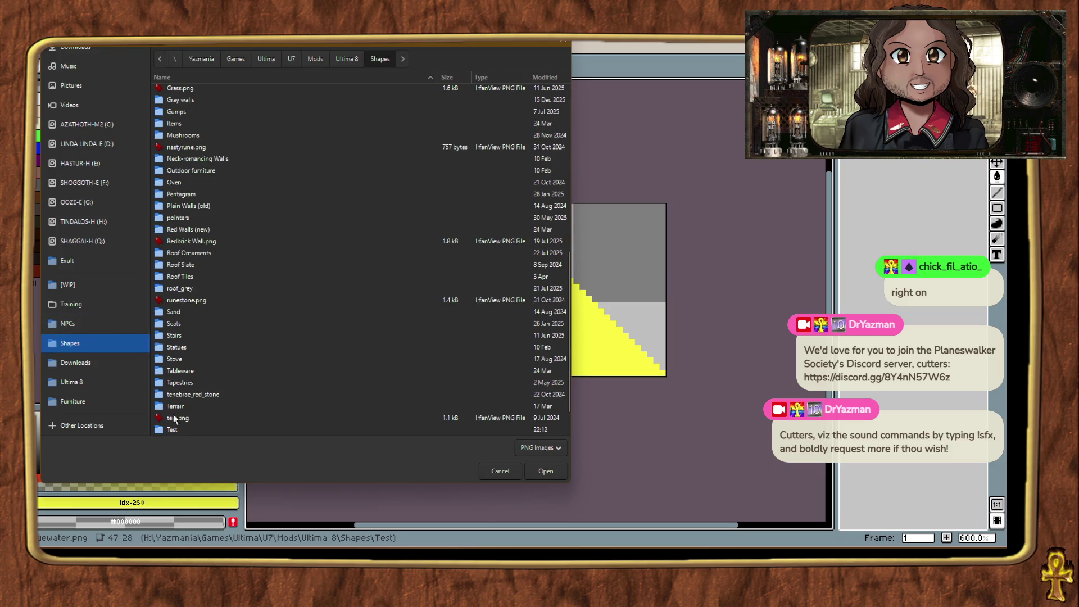
pyautogui.doubleClick(172, 429)
pyautogui.doubleClick(194, 89)
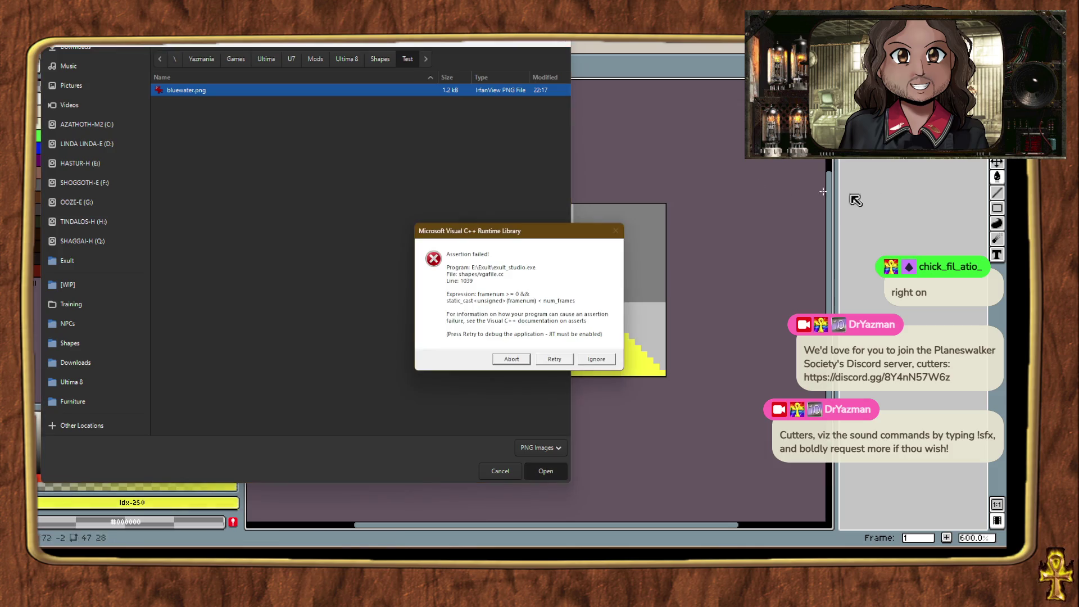
pyautogui.click(594, 362)
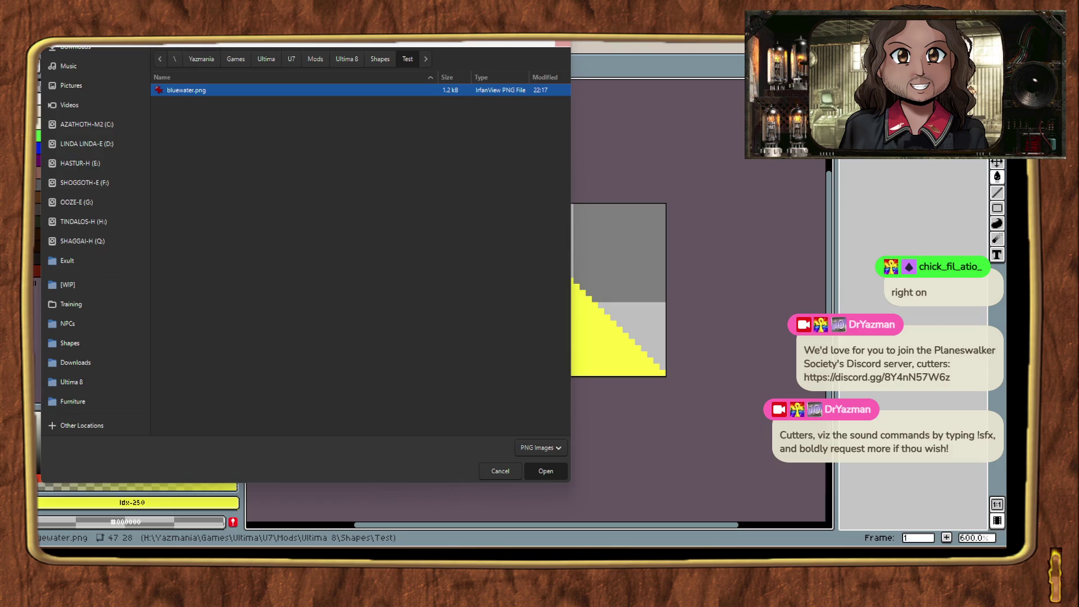
pyautogui.press('Return')
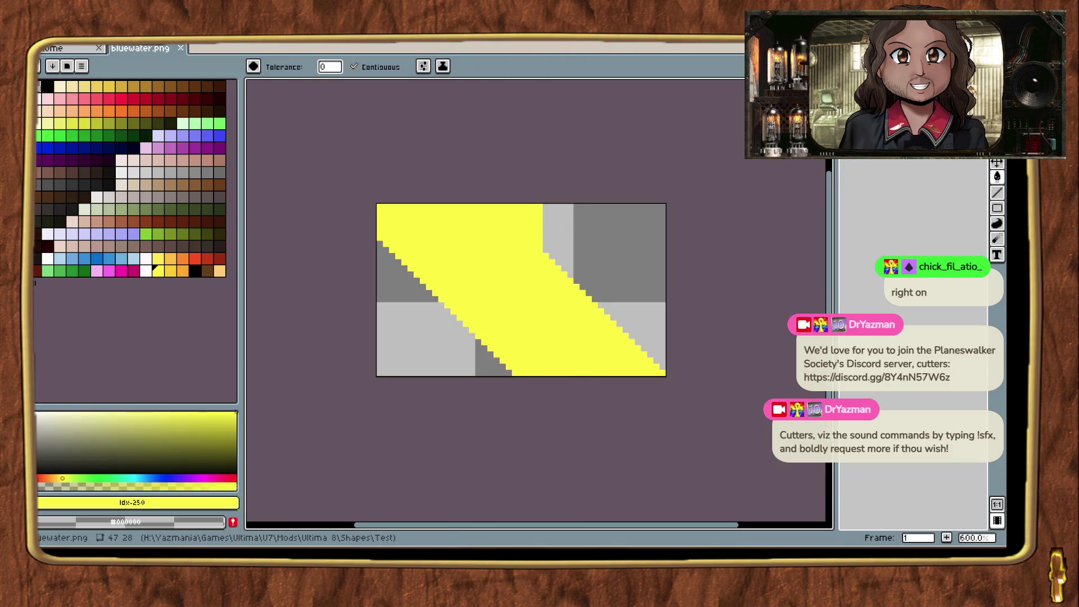